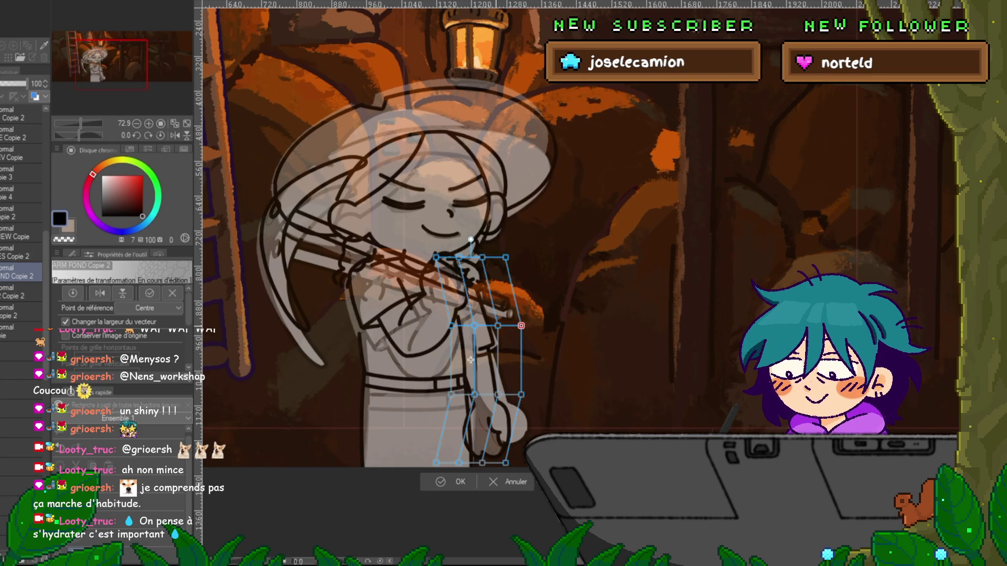
- Mesh-warp the hand by shifting its middle and bottom point rows, apply it, then lasso the arm area
left_click_drag(533, 334, 537, 331)
left_click(541, 346)
mouse_move(536, 379)
left_mouse_down()
mouse_move(481, 410)
mouse_move(436, 410)
mouse_move(488, 397)
left_mouse_up()
key("Return")
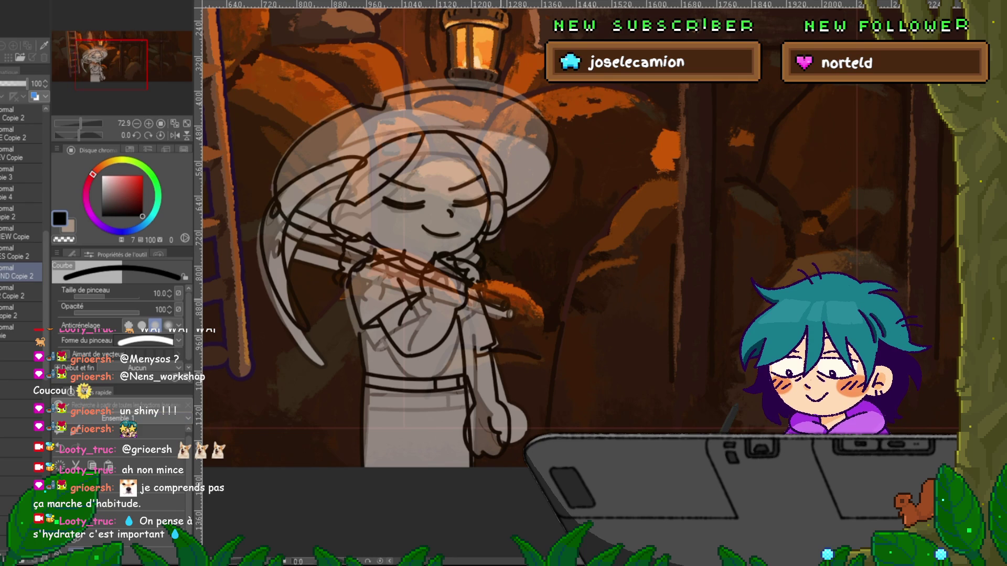
key("m")
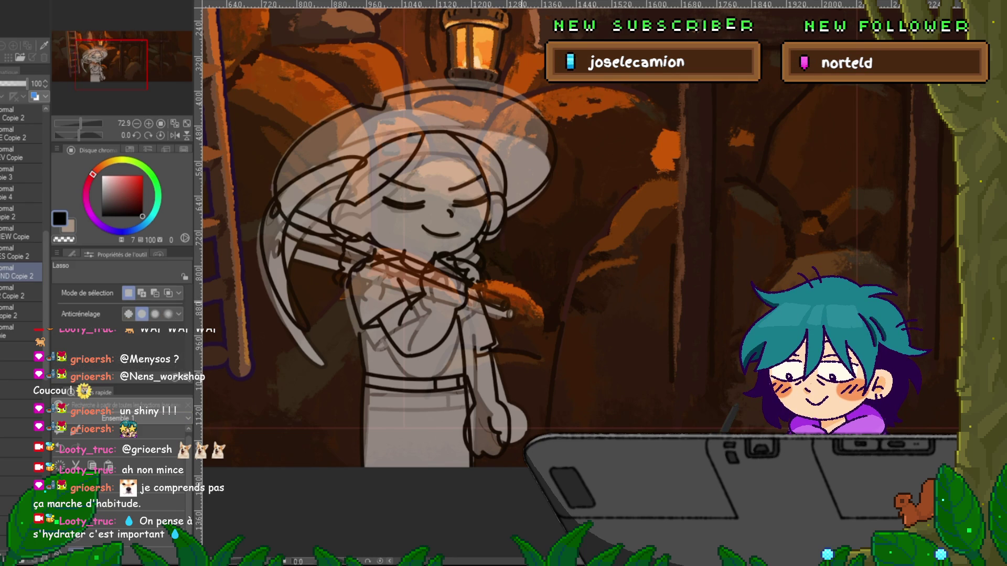
mouse_move(520, 303)
left_mouse_down()
mouse_move(493, 396)
mouse_move(540, 328)
mouse_move(527, 306)
left_mouse_up()
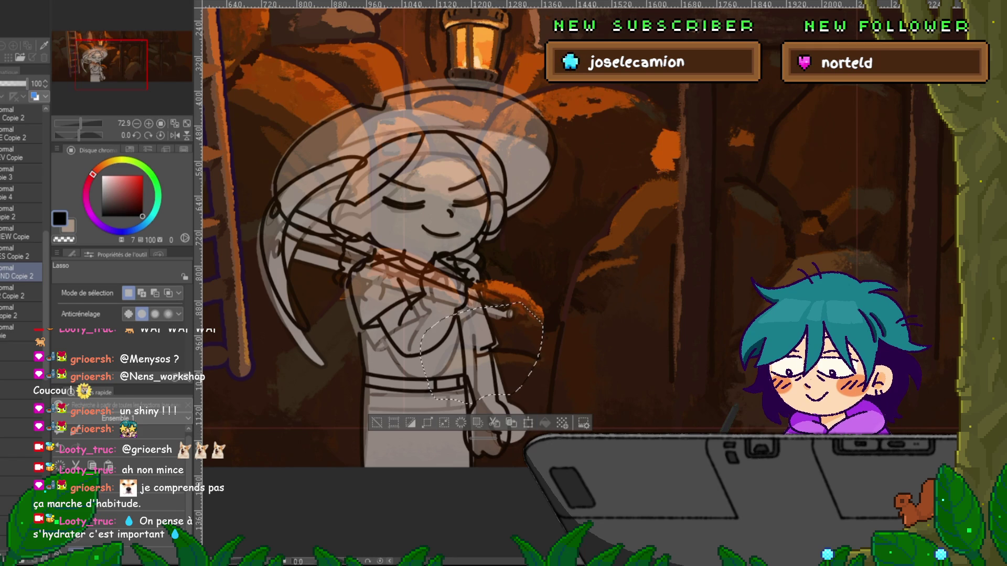
- Mesh-warp the lassoed hand and sleeve, nudging the middle row and a lower point, and apply it
key("ctrl+t")
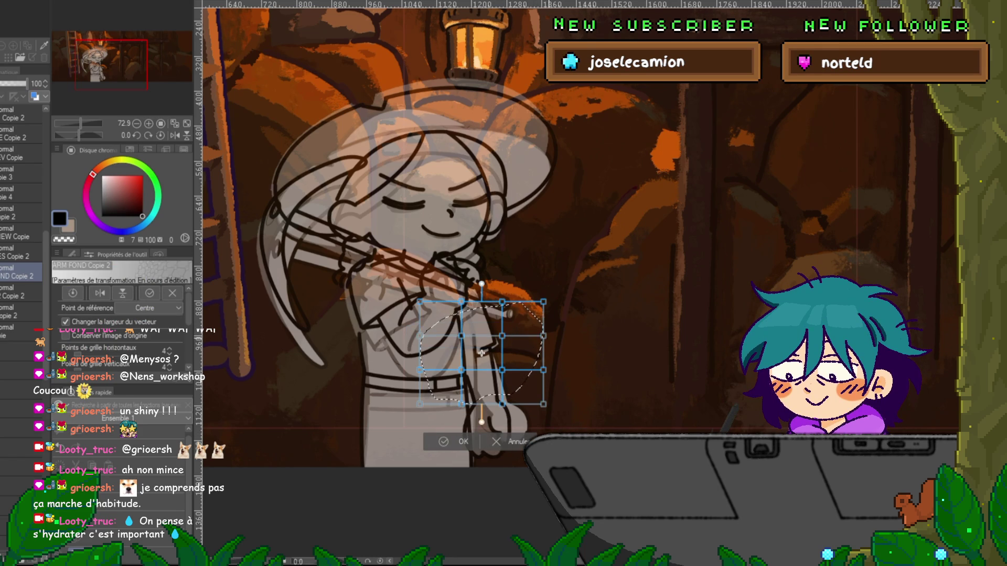
left_click_drag(446, 328, 551, 343)
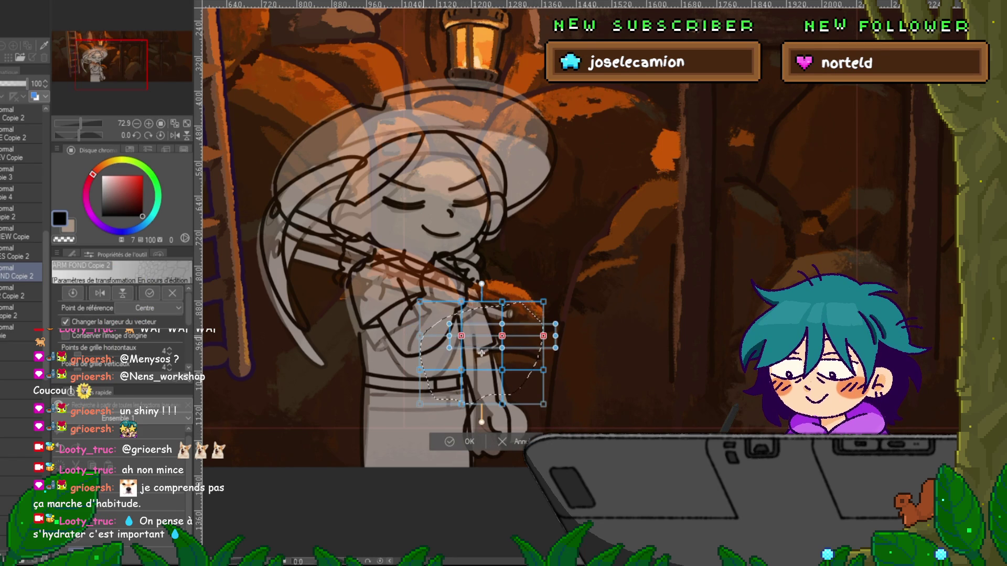
left_click_drag(412, 326, 550, 343)
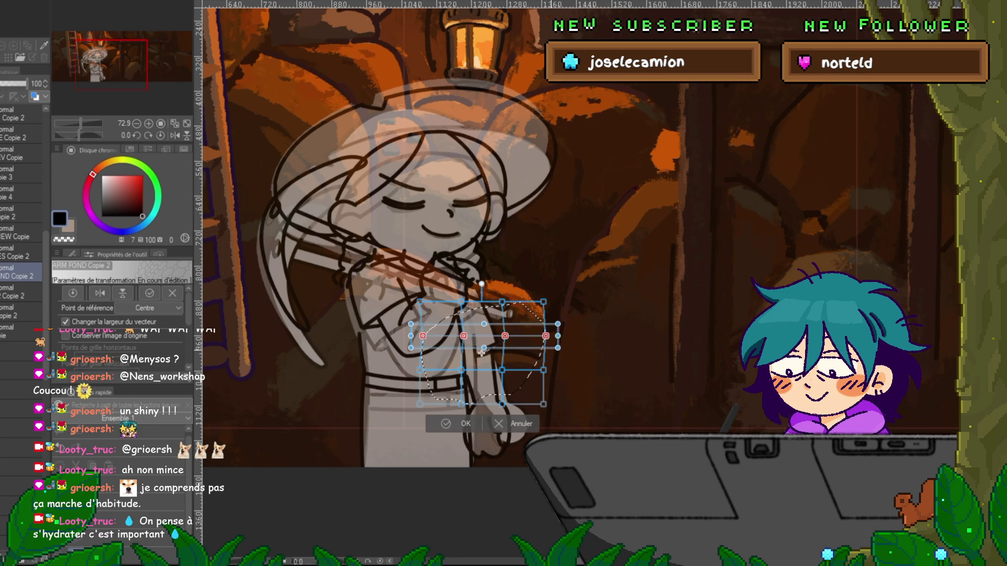
left_click(502, 369, "shift")
key("ctrl+d")
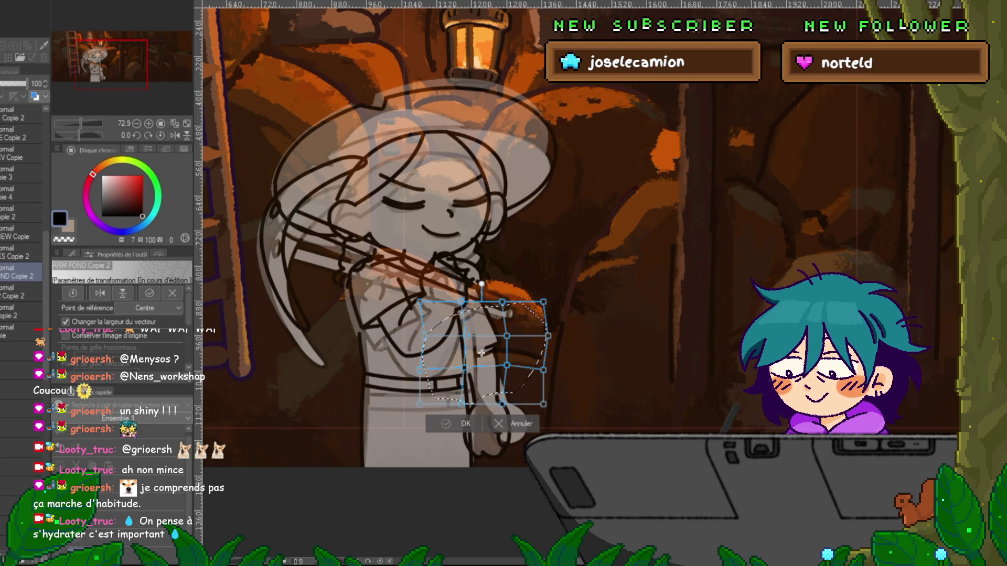
key("Return")
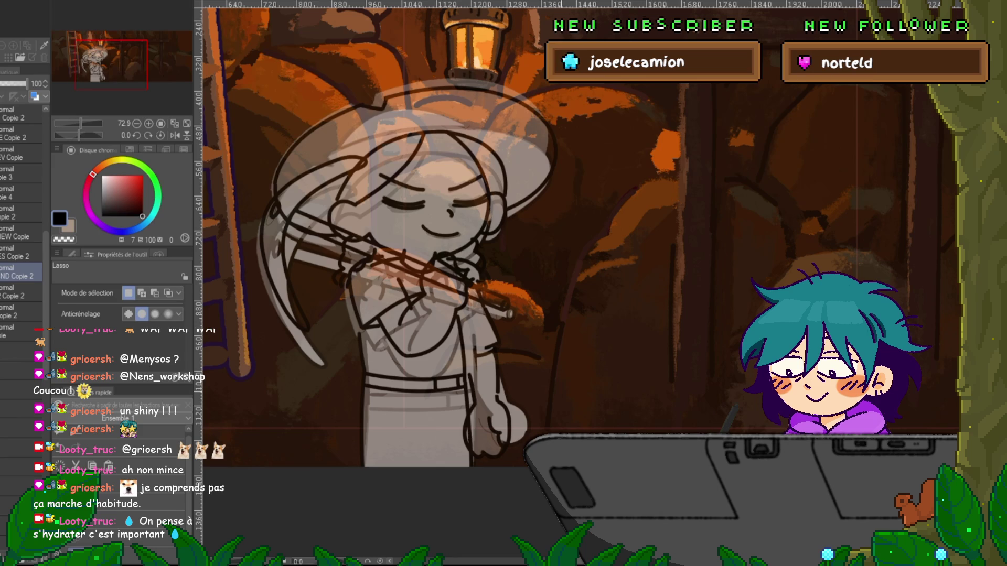
- With the Control Point tool, delete the sleeve curve on ND Copie 2, then undo once to restore the hand outline
key("y")
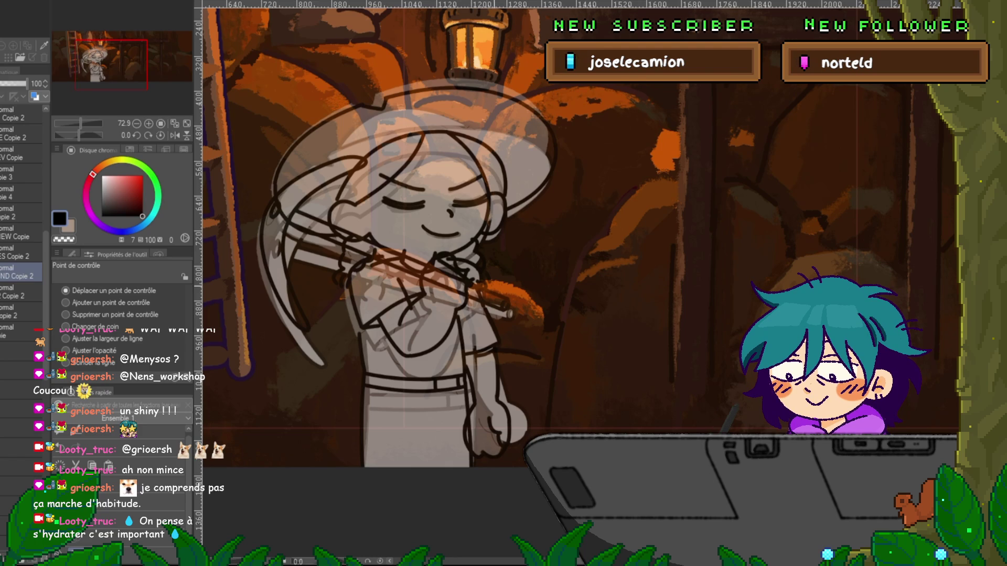
left_click(21, 154)
left_click(21, 276)
left_click(21, 153)
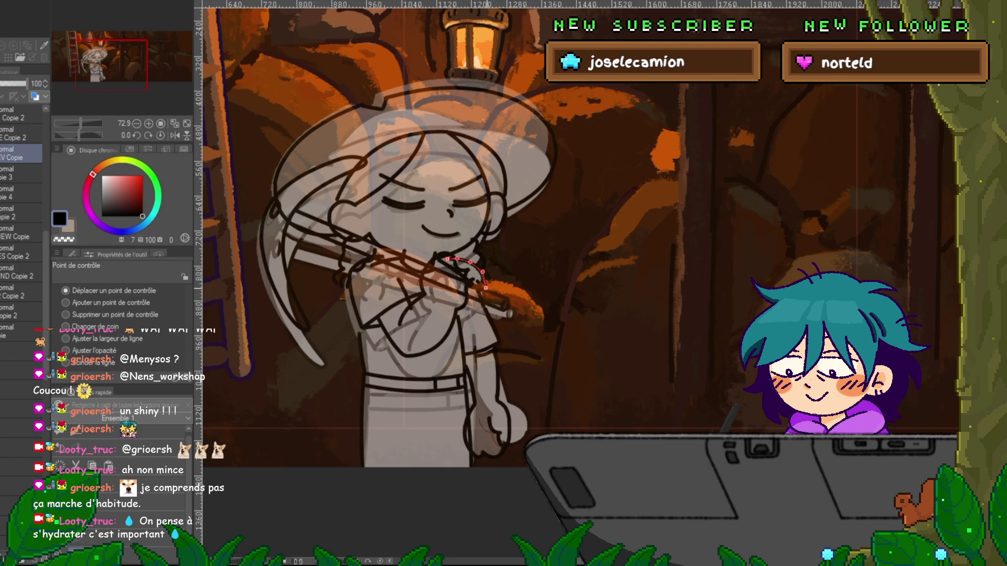
left_click(21, 276)
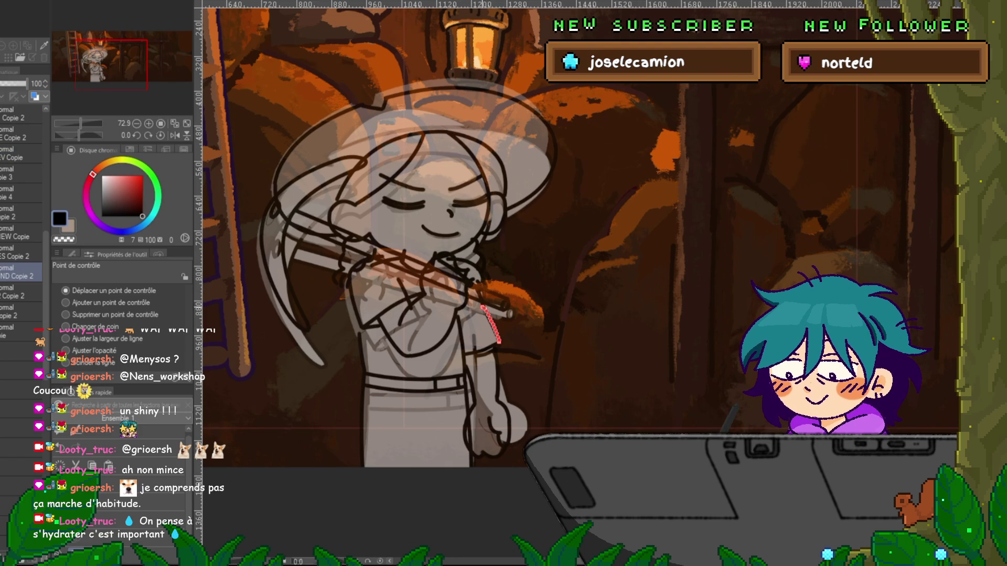
key("Delete")
key("Delete")
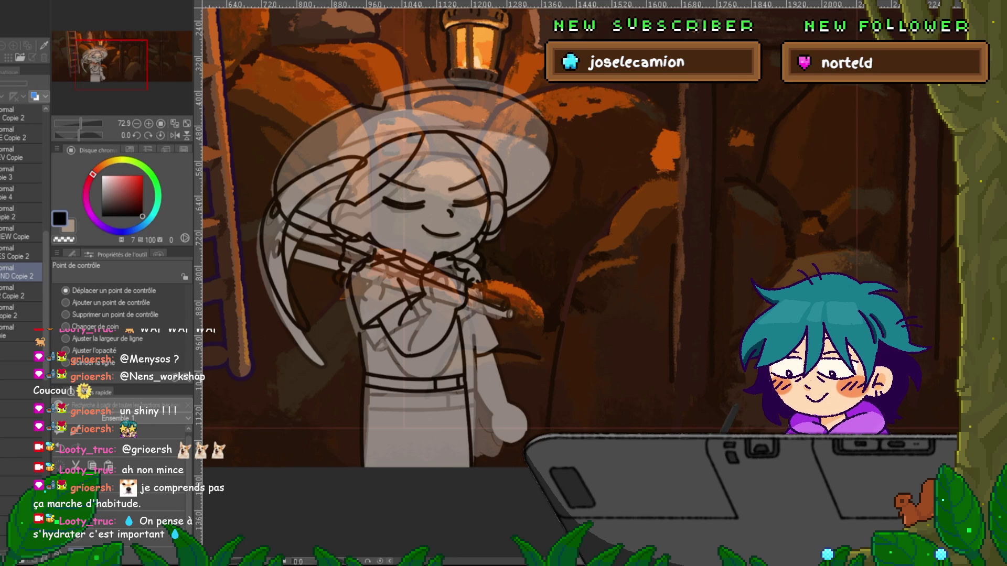
key("ctrl+z")
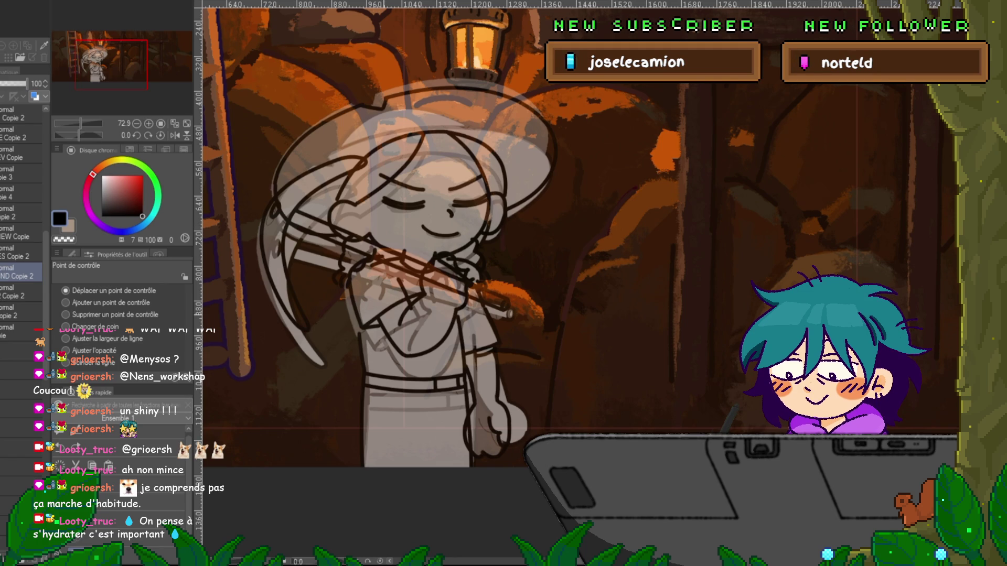
scroll(24, 220, "up", 2)
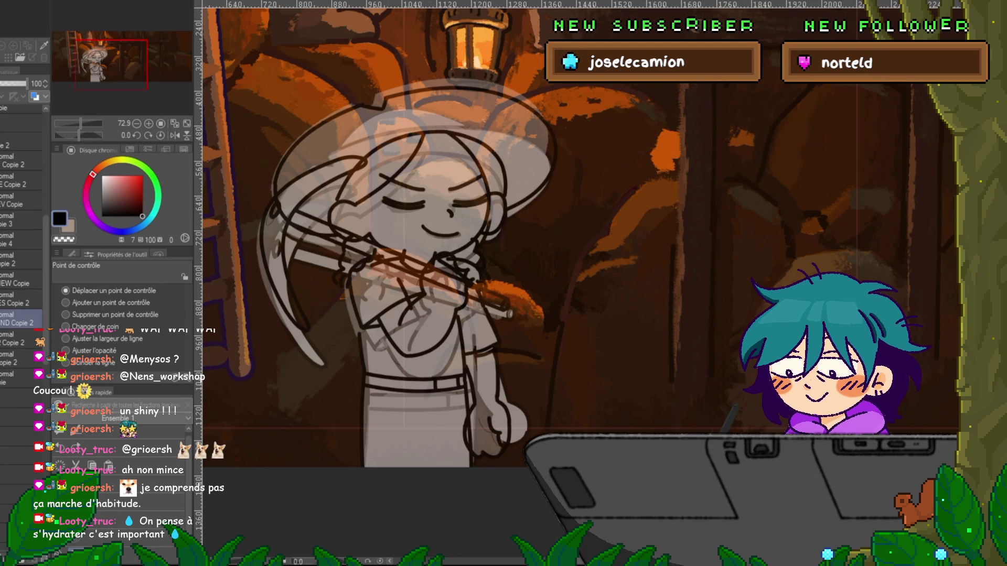
- Select the 75-opacity layer and undo, then redo, the recent hand and arm strokes
key("ctrl+z")
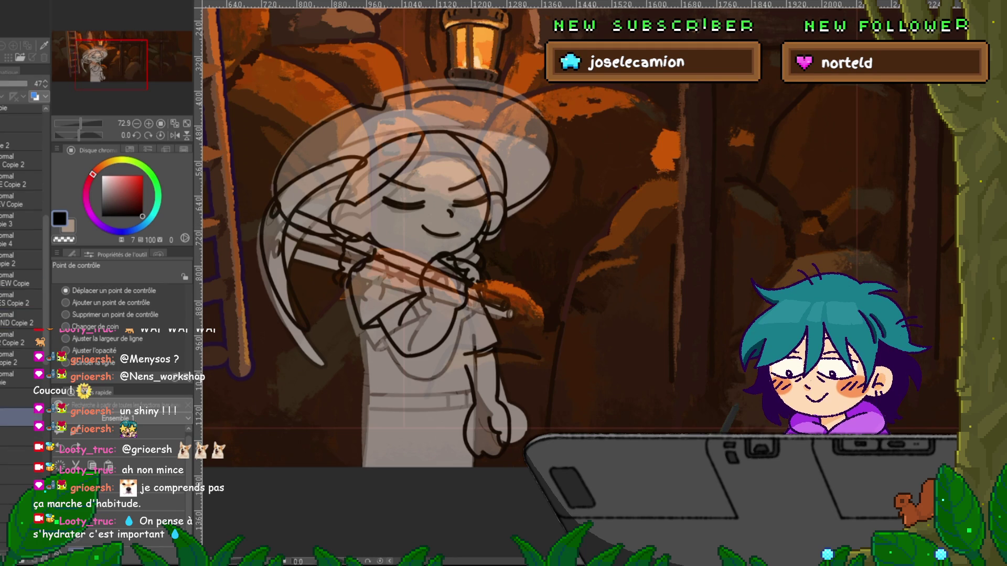
left_click(21, 397)
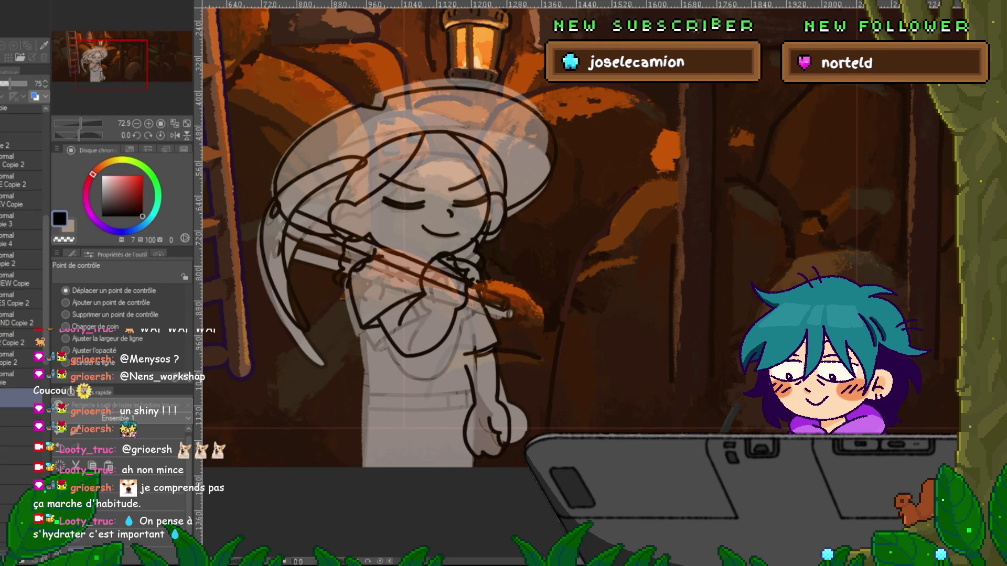
key("ctrl+z")
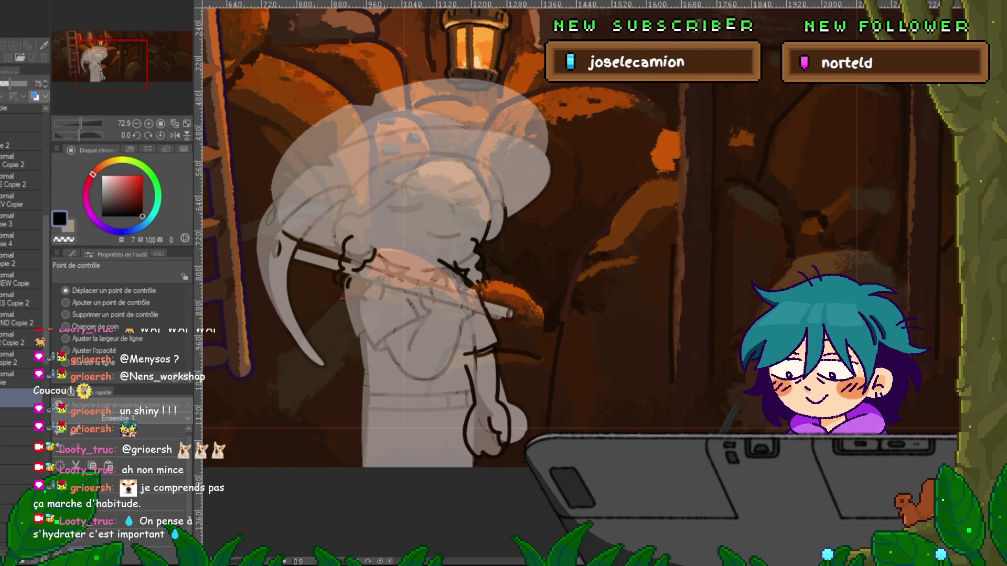
key("ctrl+z")
key("ctrl+z")
key("ctrl+z")
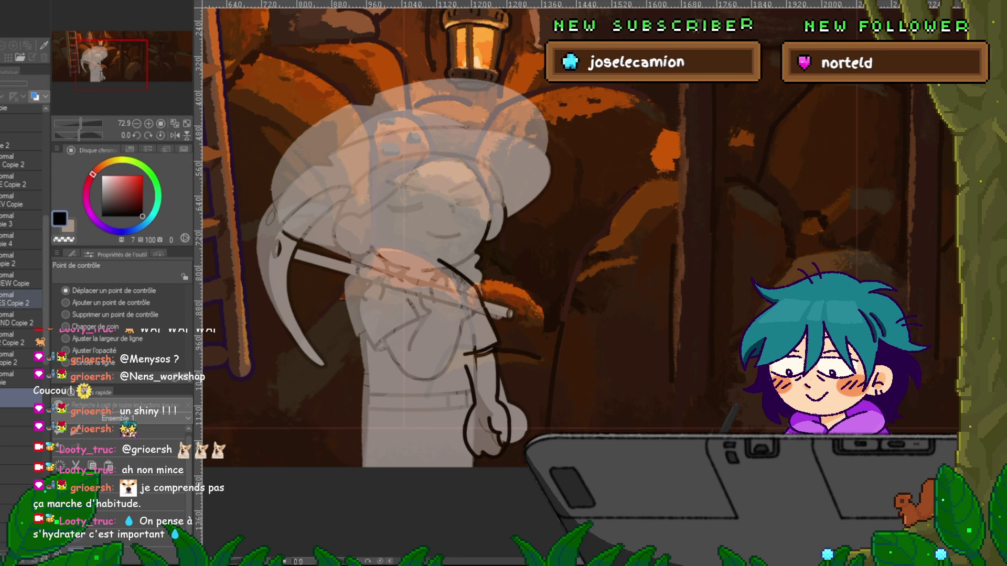
key("ctrl+y")
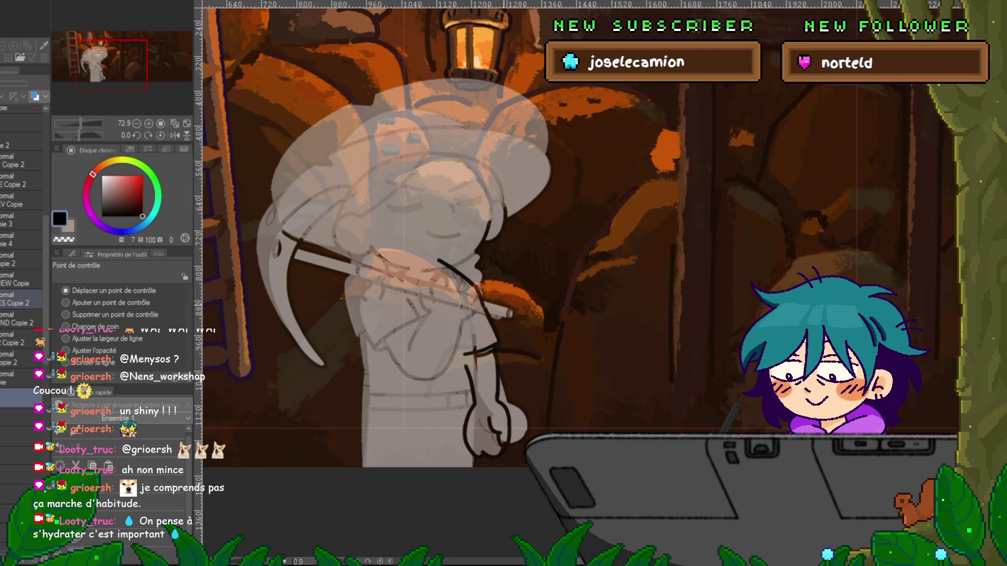
- Toggle the ND Copie 2 overlay off and on to check the line art, then pick the short arm stroke
left_click(21, 299)
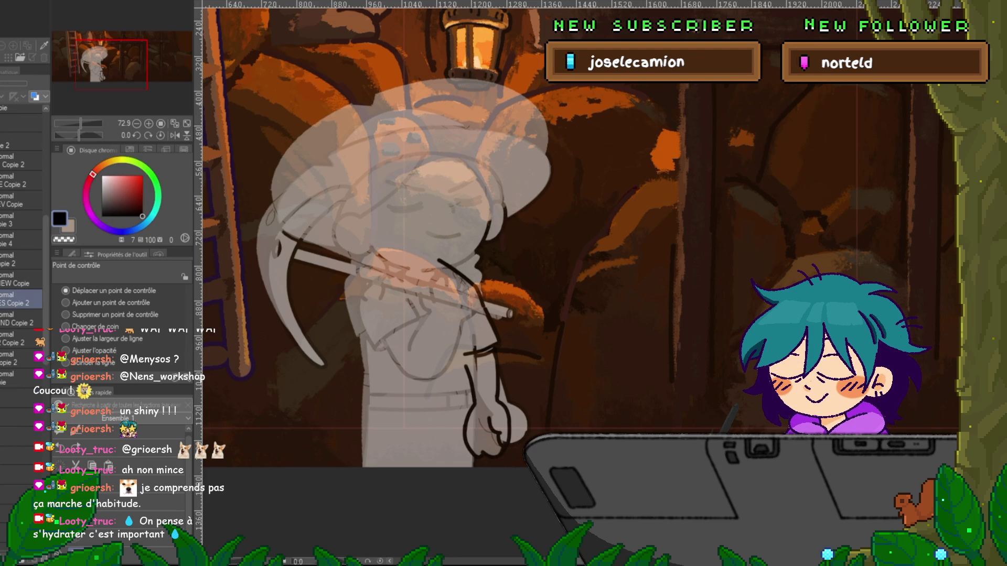
left_click(21, 319)
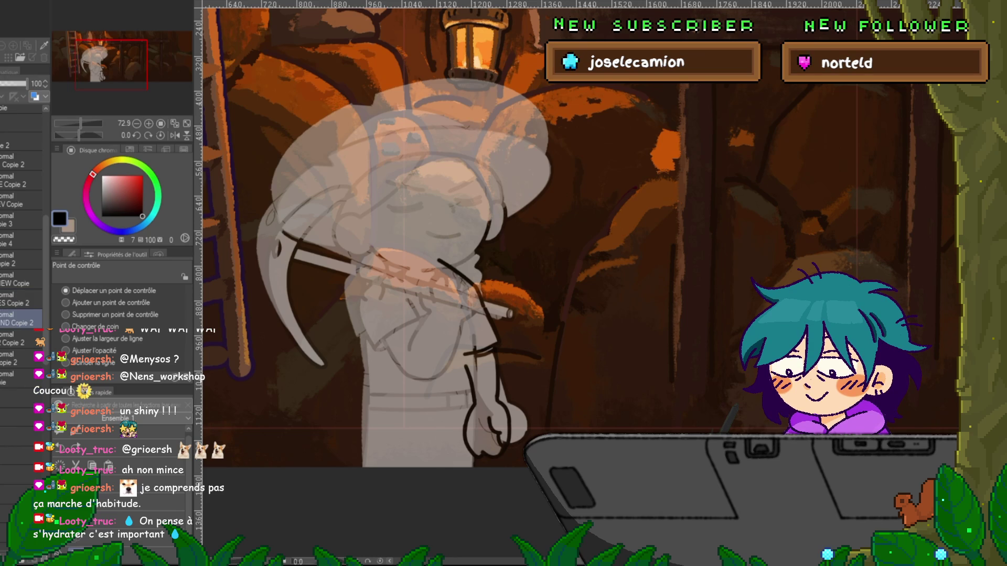
left_click(21, 319)
left_click(21, 319)
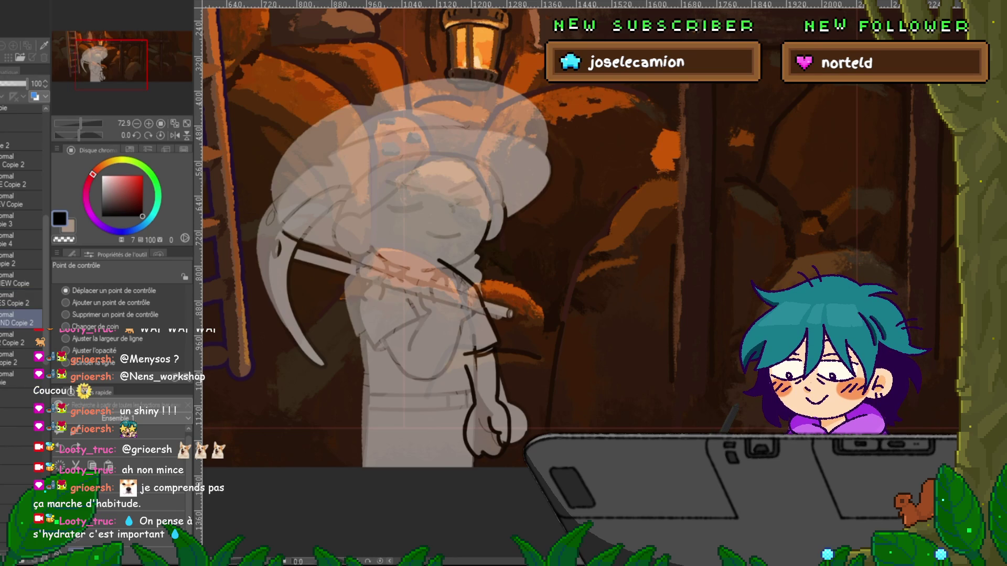
left_click(456, 272)
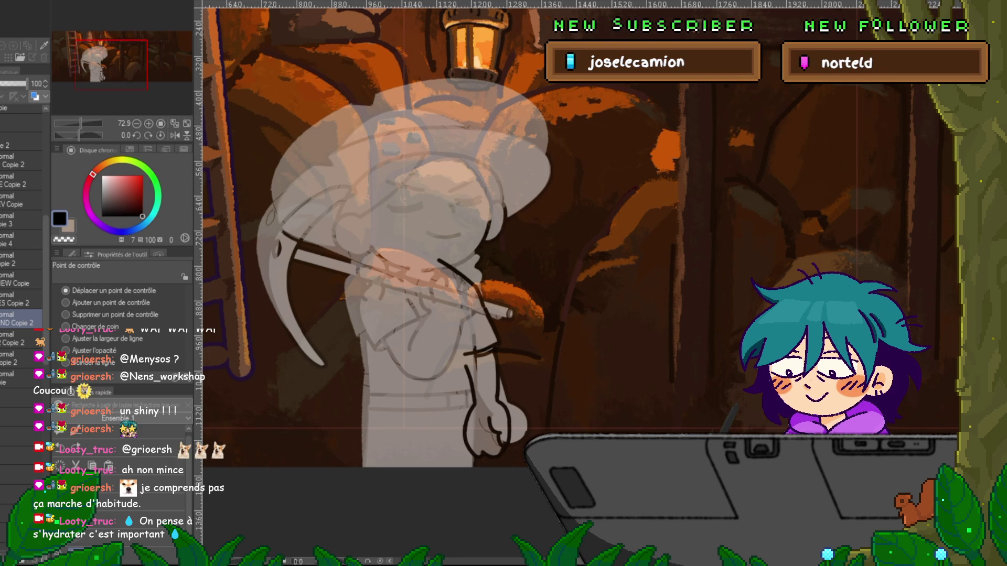
- Add a new layer above ND Copie 2 and ink a curved line near the hand with a fine pen
key("p")
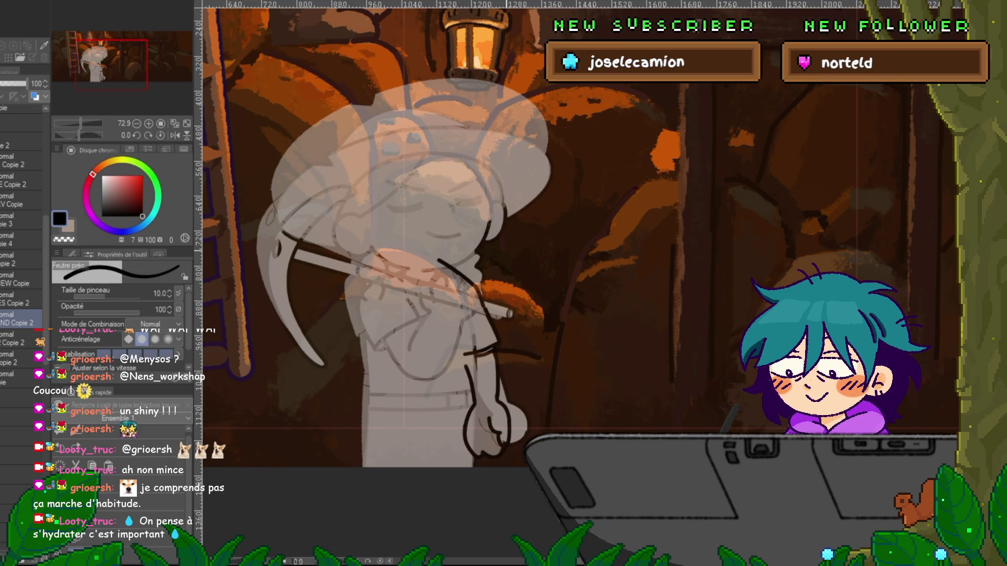
key("ctrl+shift+n")
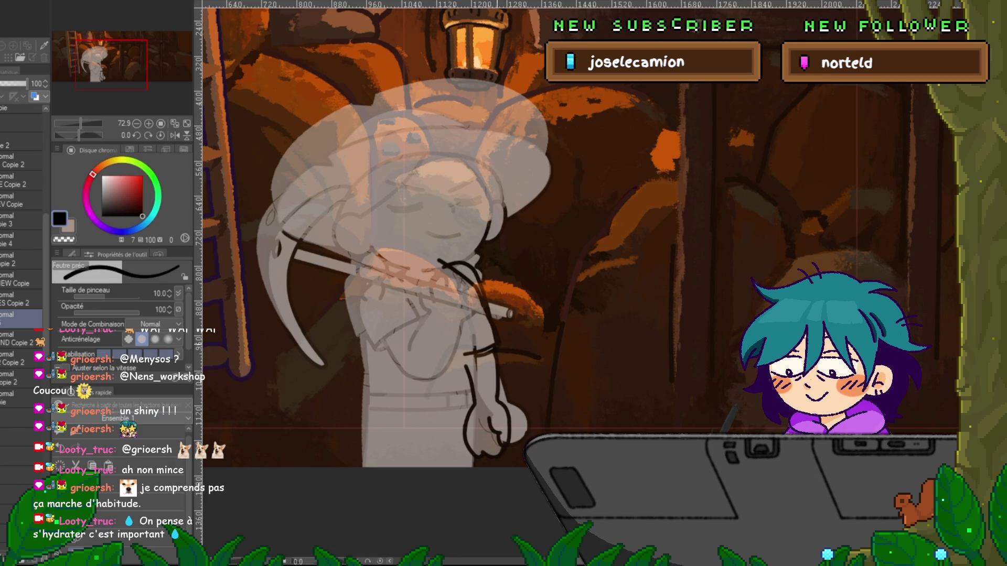
left_click_drag(452, 260, 485, 286)
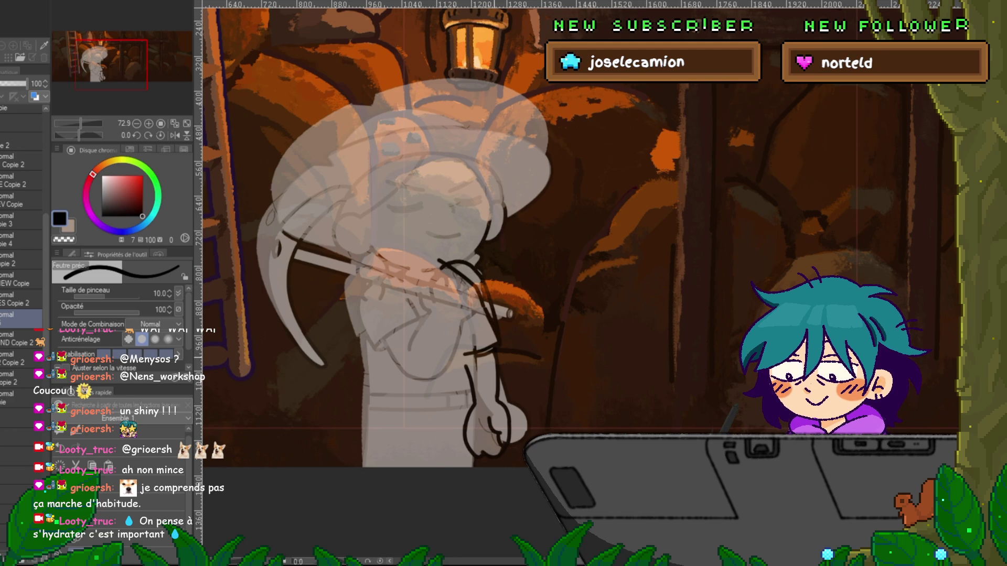
left_click(21, 358)
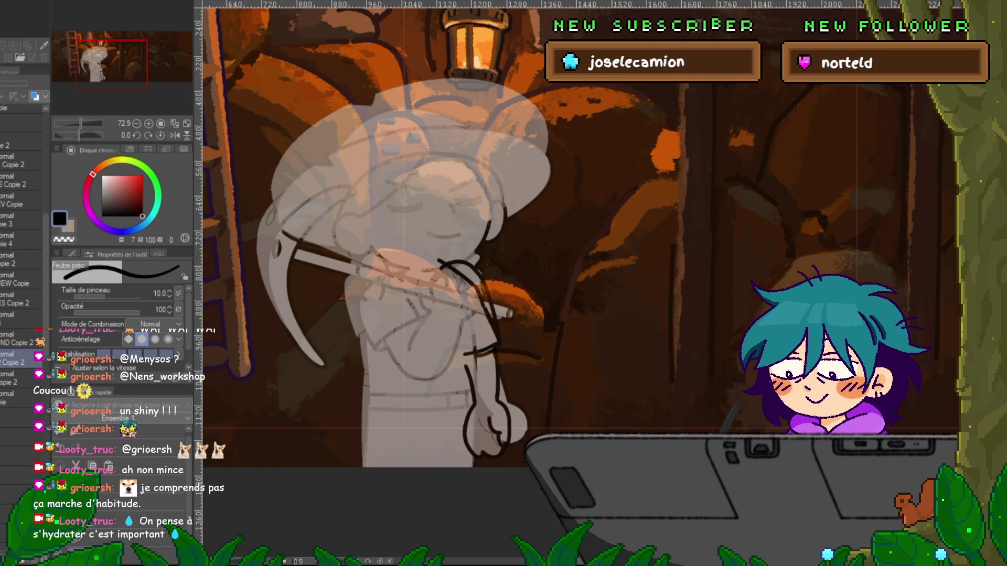
left_click(21, 338)
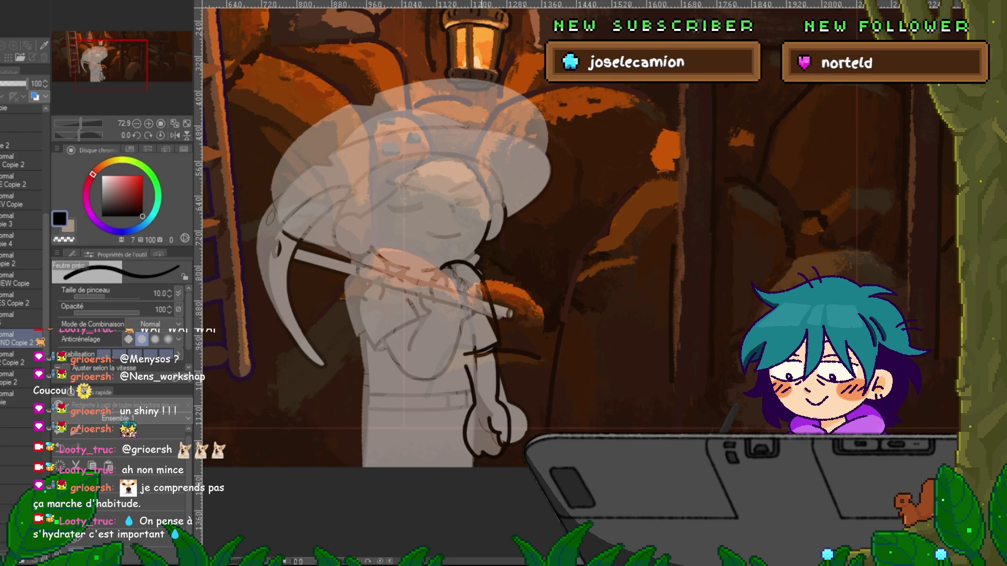
- Flip between adjacent frames to compare against the clean line art, then ink a line along the arm
key("Right")
key("Left")
key("Right")
key("Left")
key("Right")
key("Left")
key("Right")
key("Left")
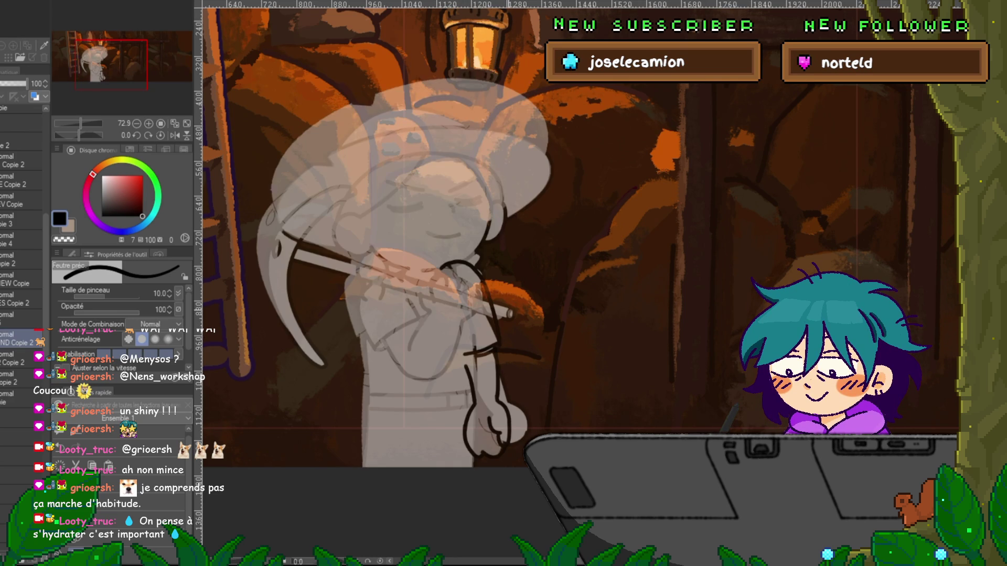
key("Right")
key("Left")
key("Right")
key("Left")
key("Right")
key("Left")
left_click_drag(371, 260, 435, 253)
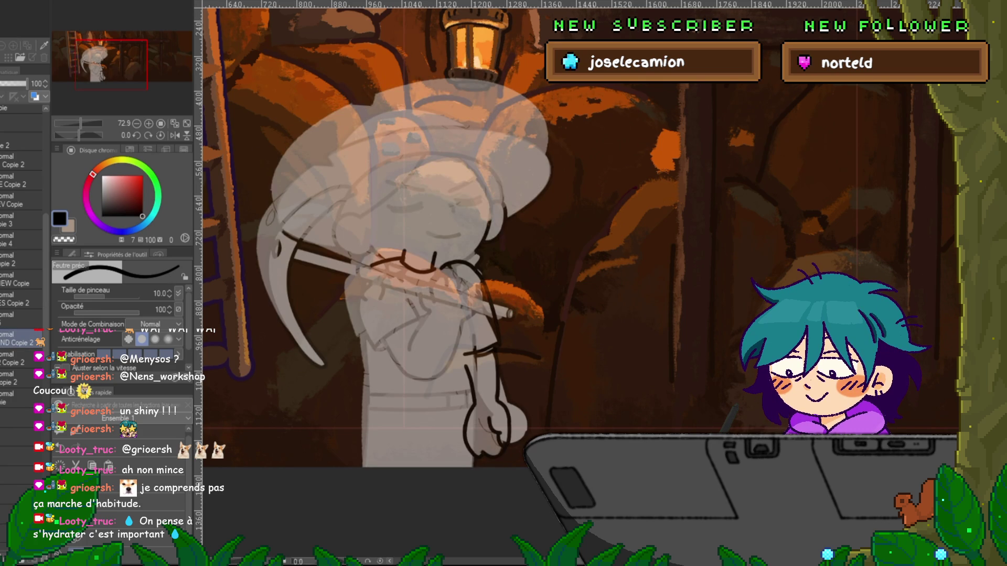
- Step forward to the closed-eyes frame on the EW Copie layer and play the blink loop
key("Right")
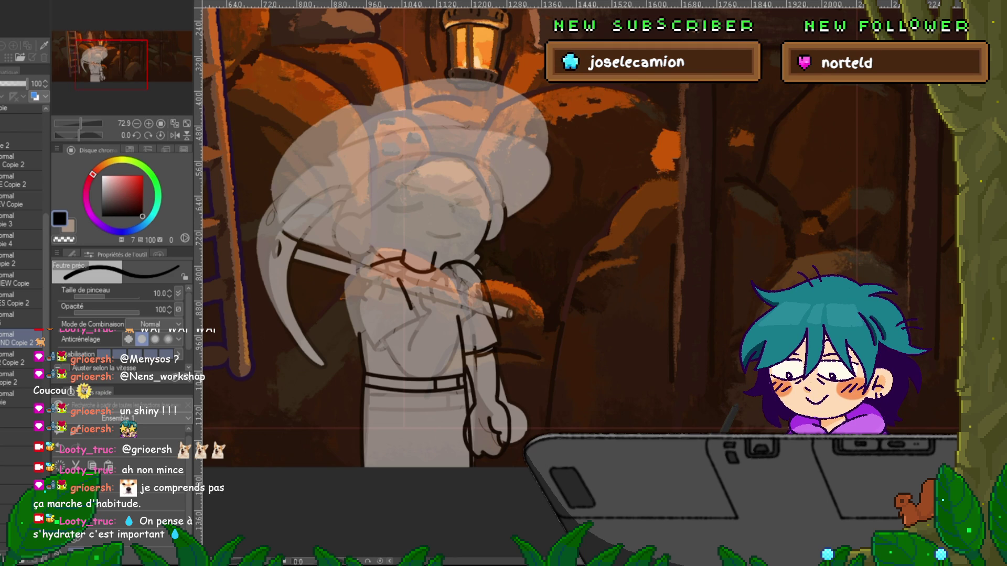
key("Right")
left_click(21, 279)
key("Right")
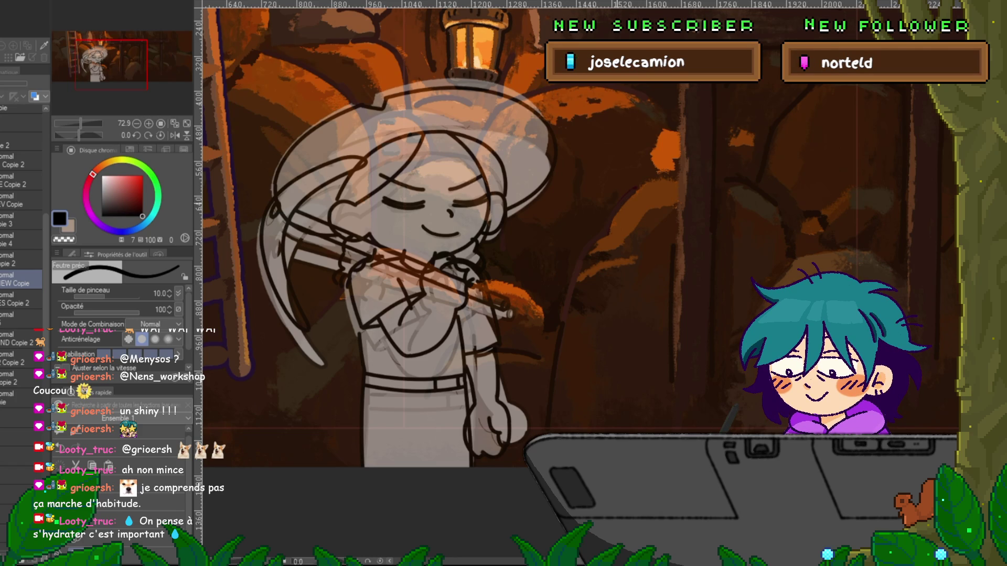
key("space")
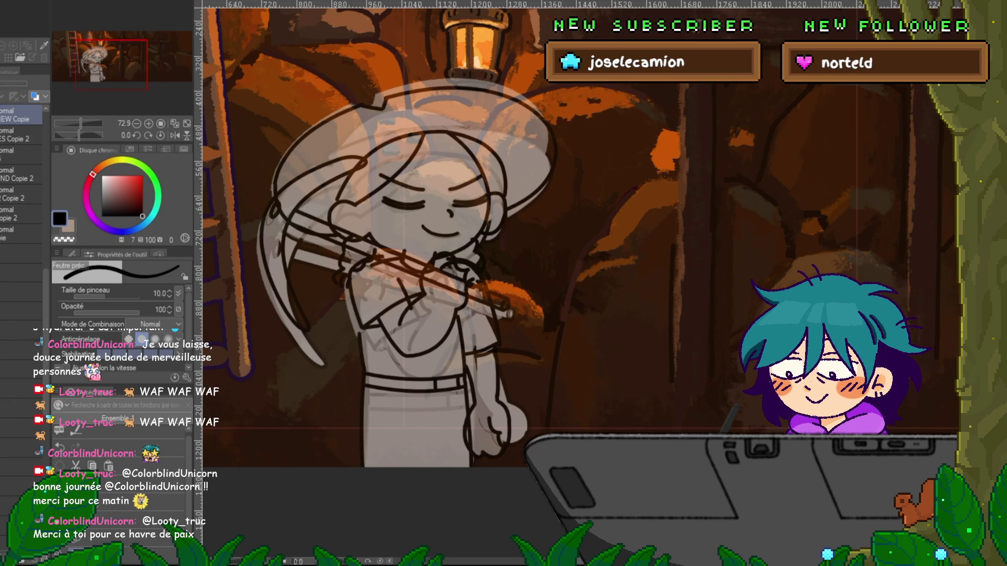
- Jump to the eyes-open cel during the blink preview and zoom in on the miner's head
left_click(21, 369)
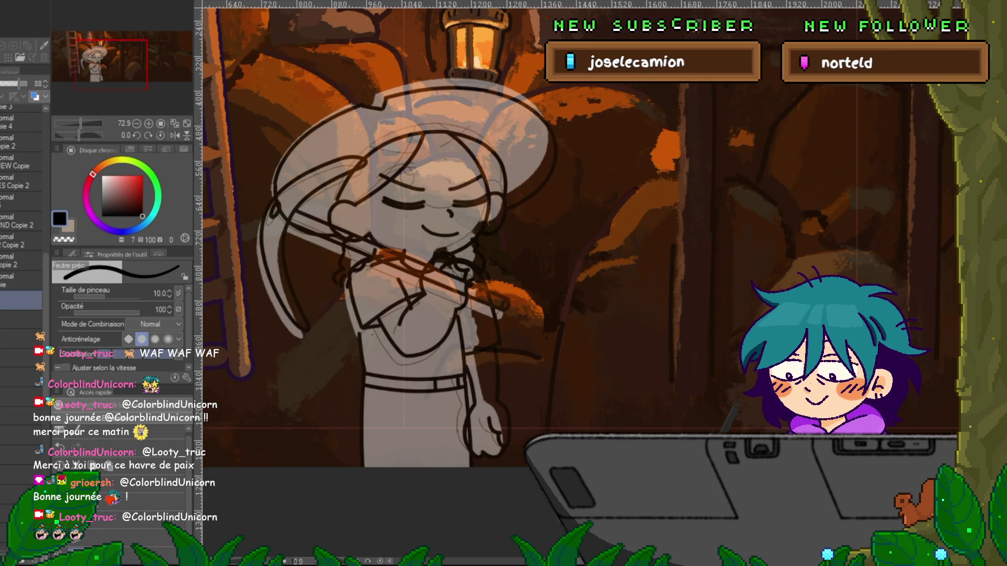
key("ctrl+plus")
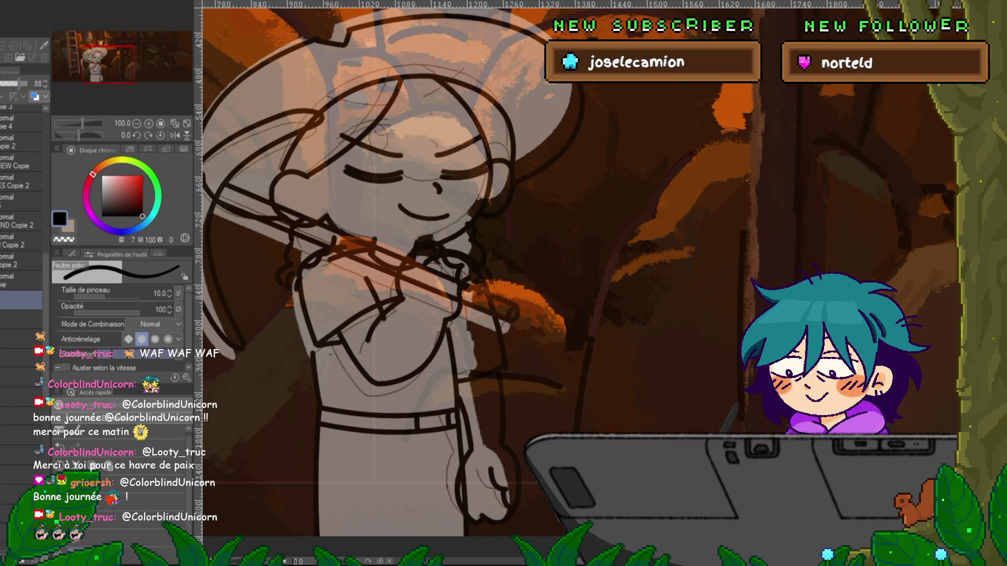
- Center the head in view and undo and redo to compare the hat, hair and closed-eye strokes
scroll(472, 283, "up", 3)
scroll(577, 283, "left", 3)
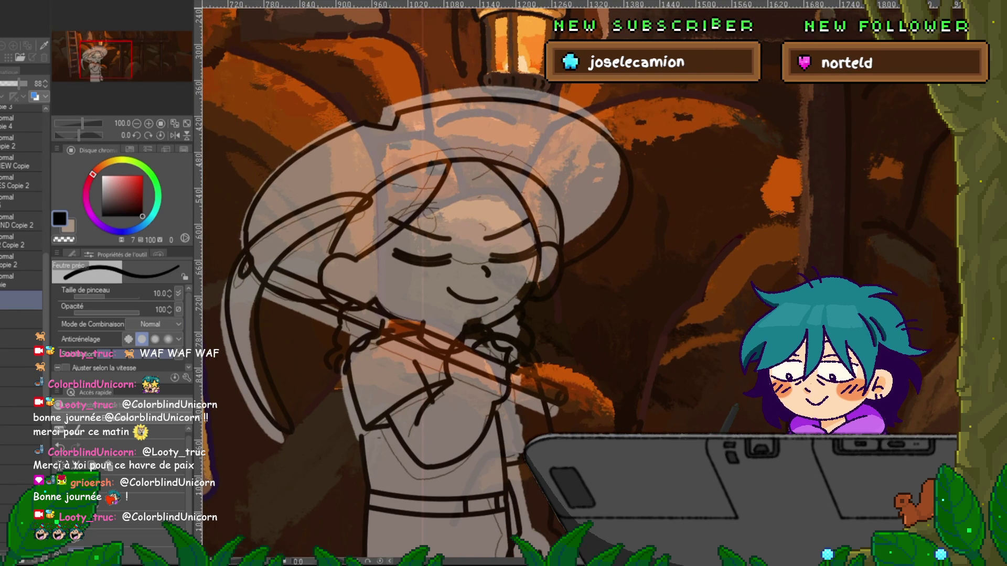
scroll(21, 236, "up", 5)
key("ctrl+z")
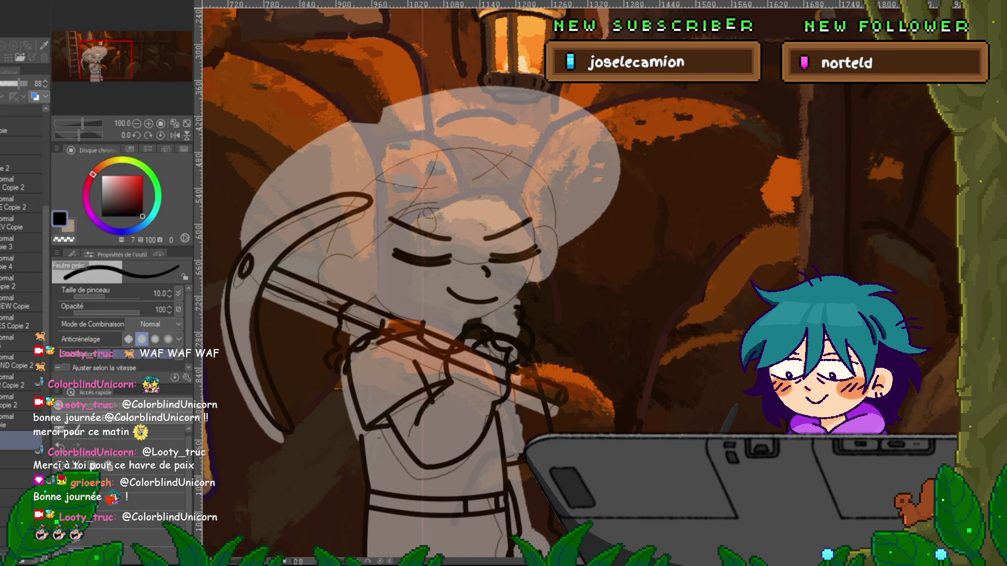
key("ctrl+y")
key("ctrl+y")
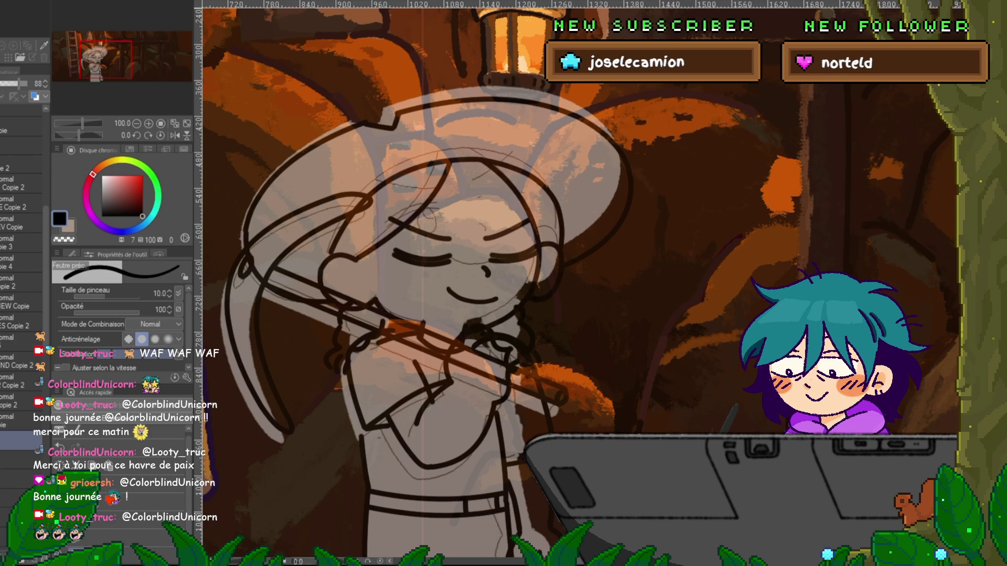
key("ctrl+z")
key("ctrl+y")
key("ctrl+z")
key("ctrl+z")
key("ctrl+y")
key("ctrl+y")
- Duplicate the two head line layers and move Copie 5 above Copie 3
left_click(21, 243)
left_click(21, 262, "ctrl")
key("ctrl+j")
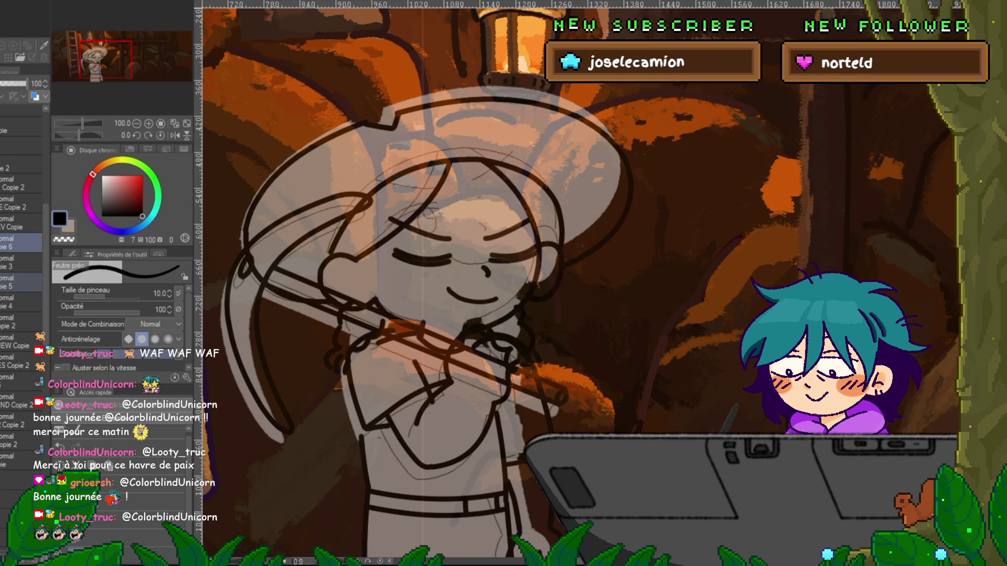
left_click_drag(21, 283, 21, 265)
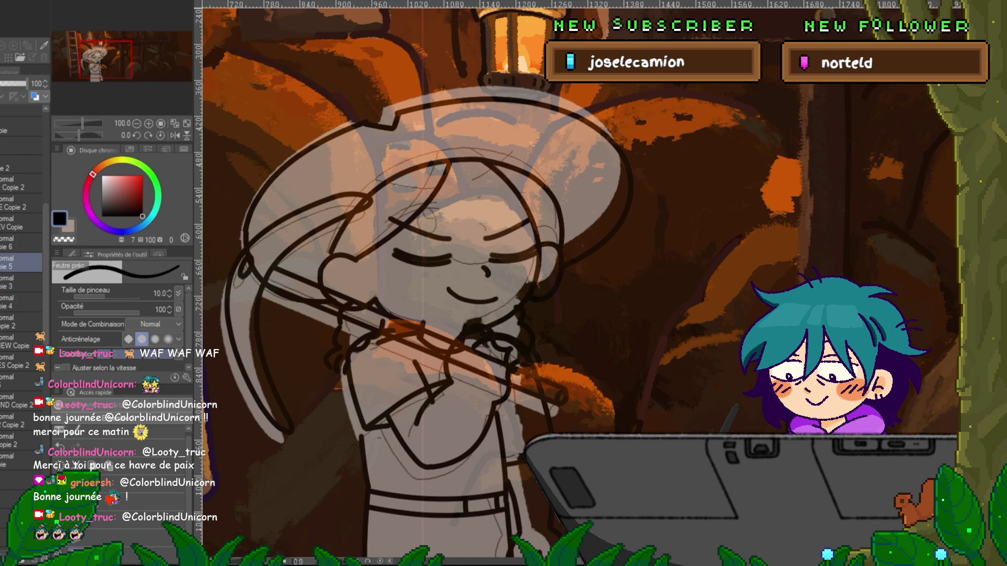
left_click(21, 283)
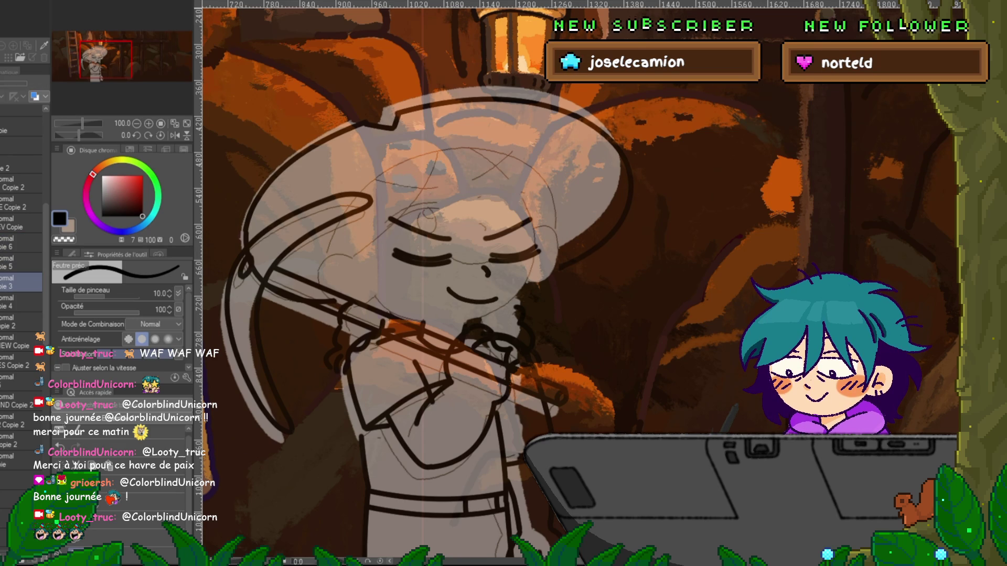
- Select Copie 5 and Copie 6 together and start a free transform on them
key("ctrl+z")
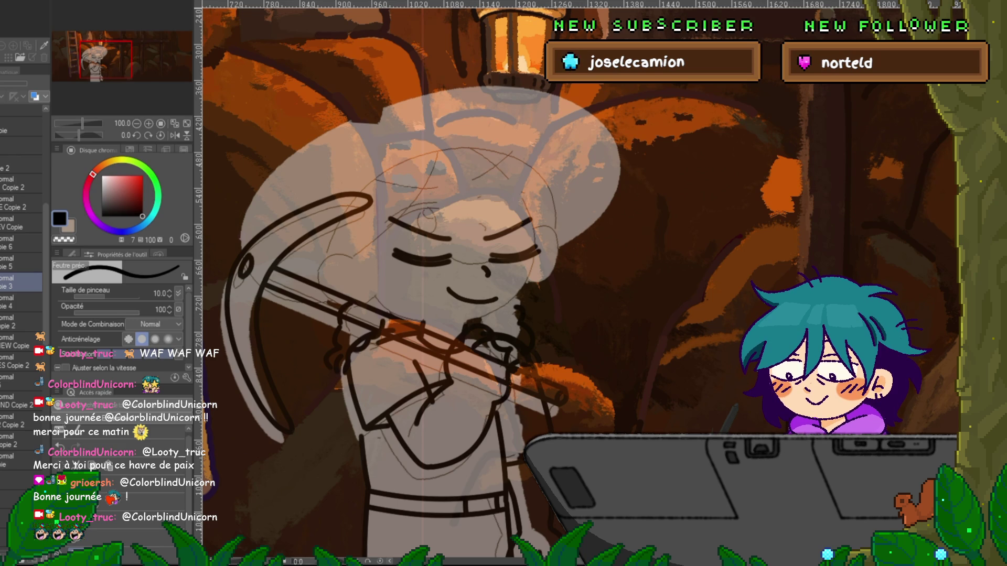
key("ctrl+y")
left_click(21, 262)
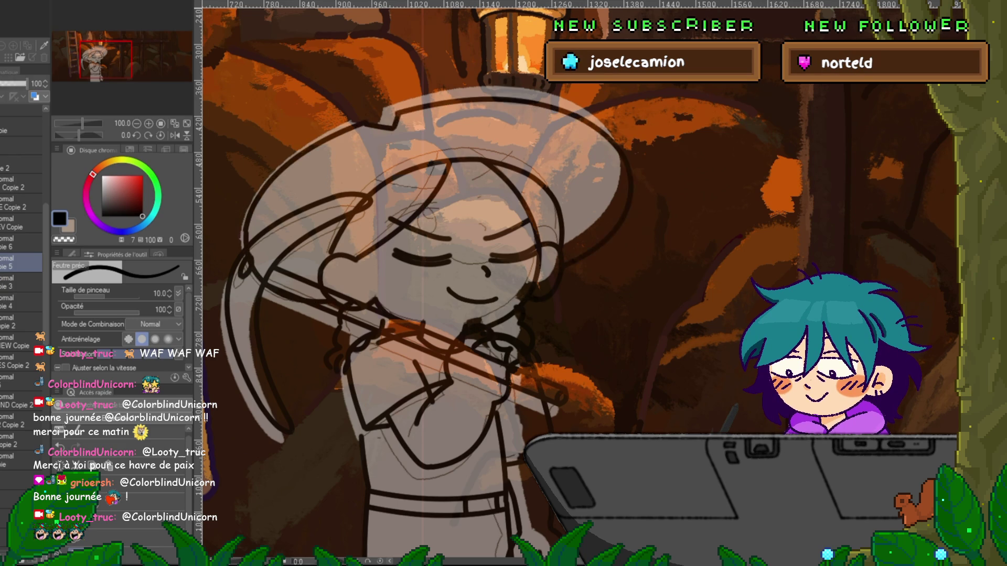
left_click(21, 243, "ctrl")
key("ctrl+t")
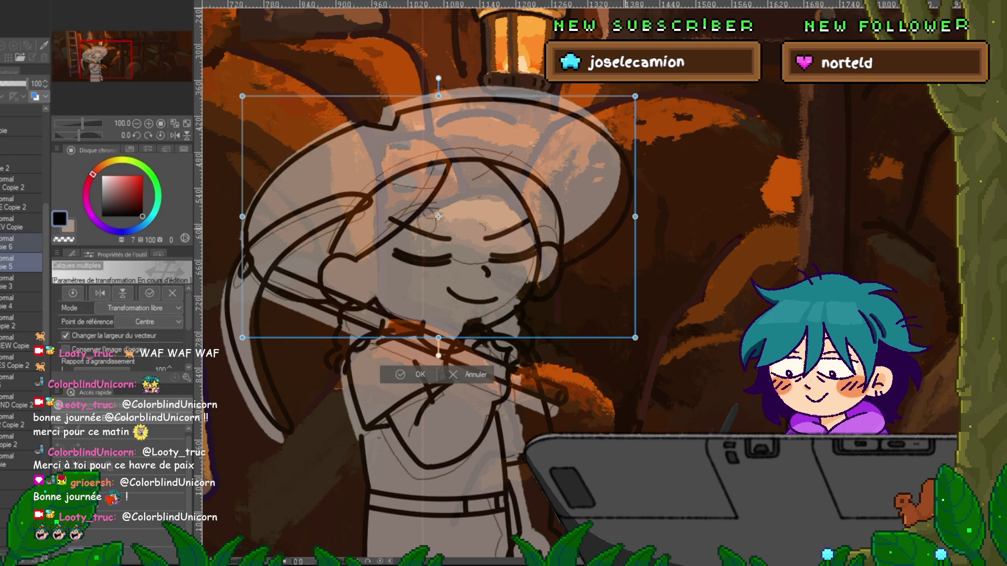
- Skew the copies' right side down, squash them from the top, raise and slightly rotate them, and apply
left_click_drag(635, 218, 634, 249)
left_click_drag(437, 112, 437, 138)
left_click_drag(438, 246, 430, 222)
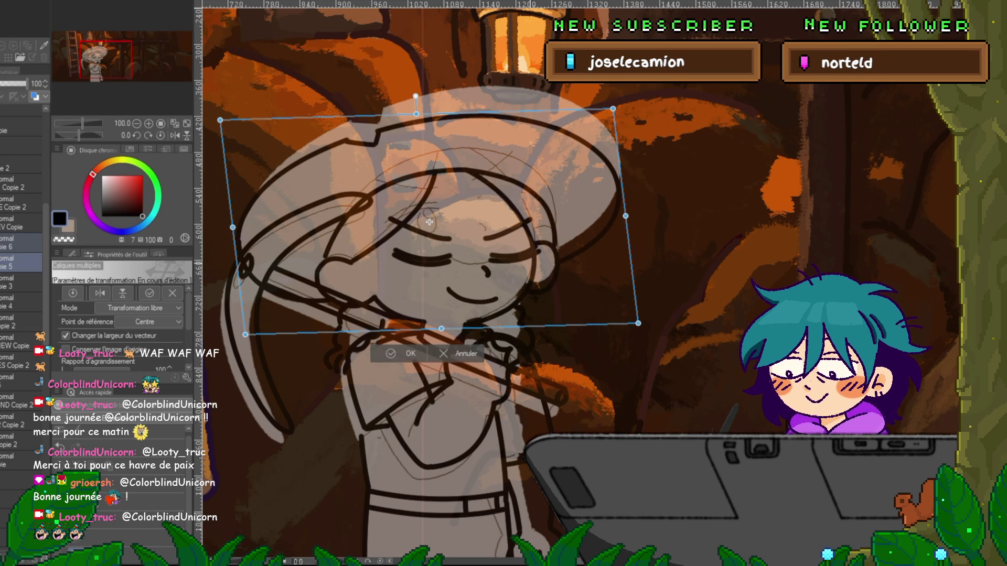
key("Return")
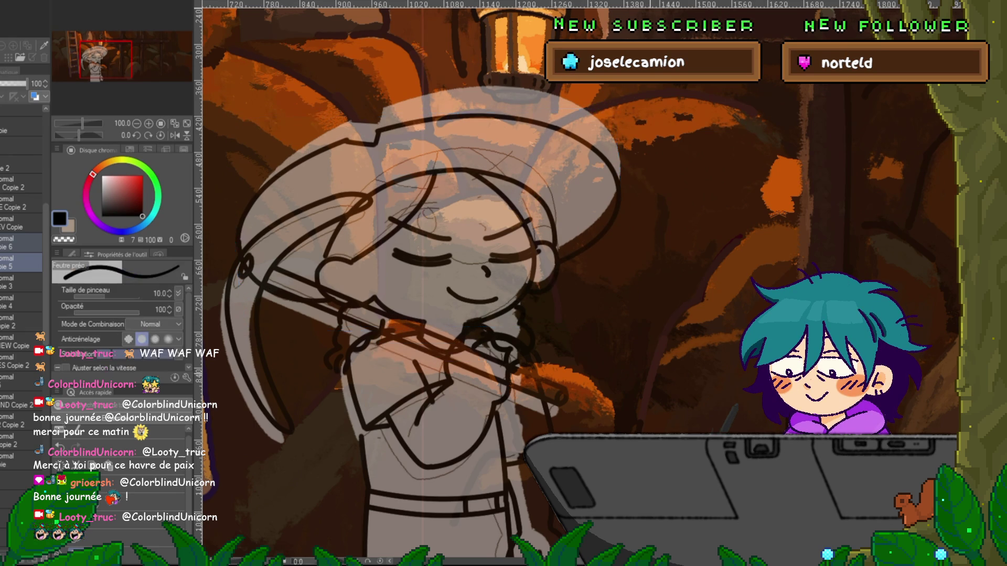
- Undo the free transform so the copied hat lines return to their original shape
key("ctrl+z")
key("ctrl+y")
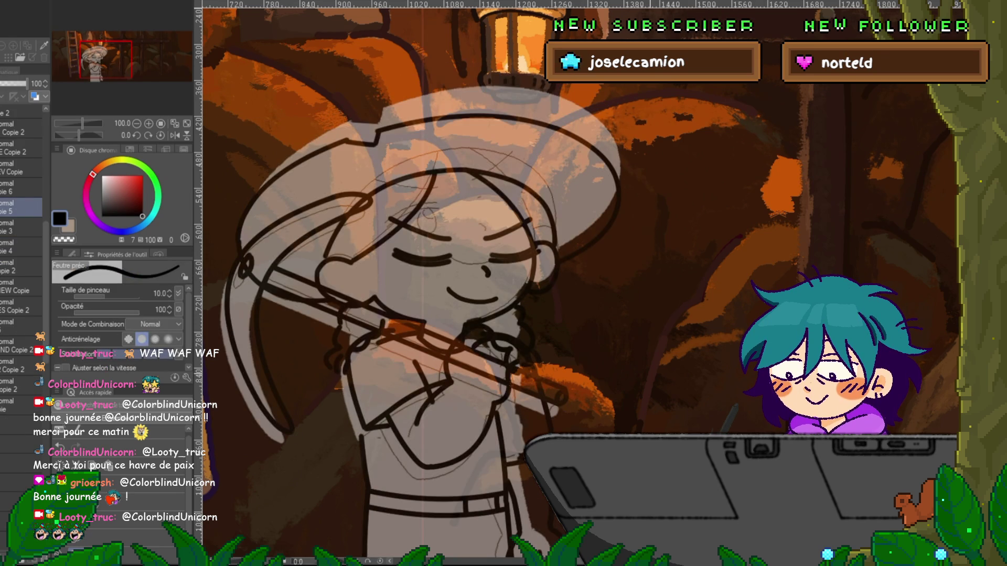
key("ctrl+z")
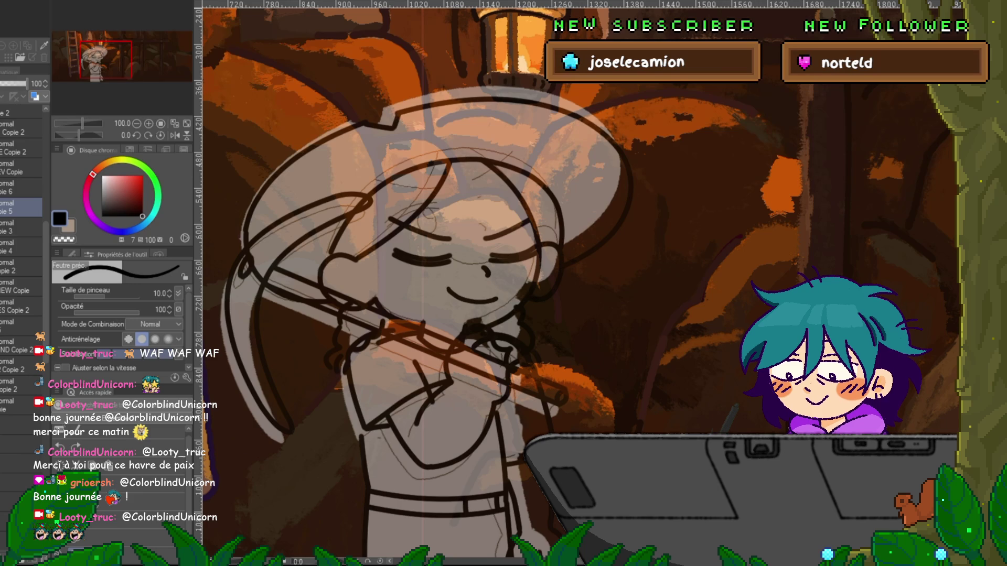
key("ctrl+y")
key("ctrl+z")
- Select the Copie 6 head-arcs layer and begin transforming it
left_click(21, 227)
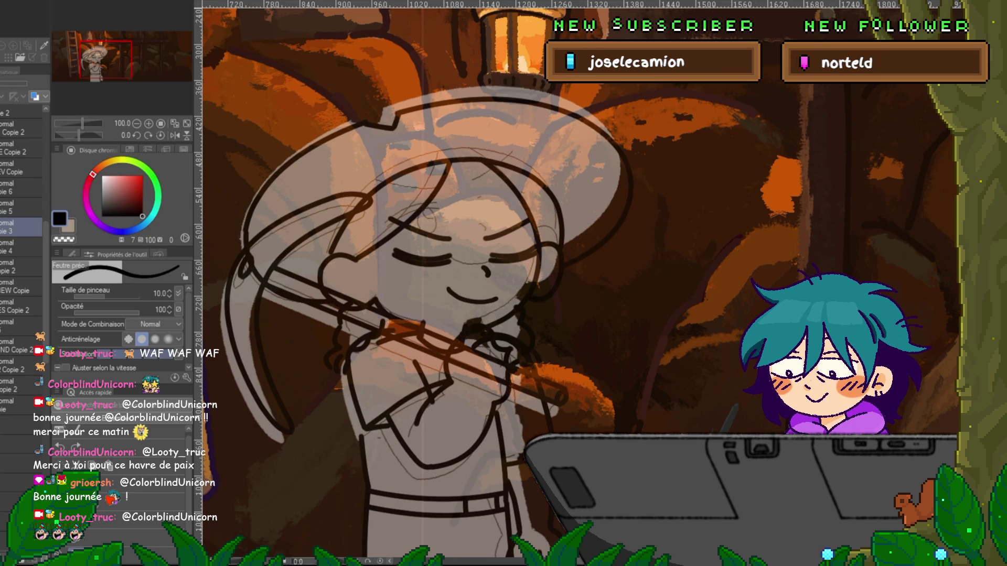
left_click(21, 188)
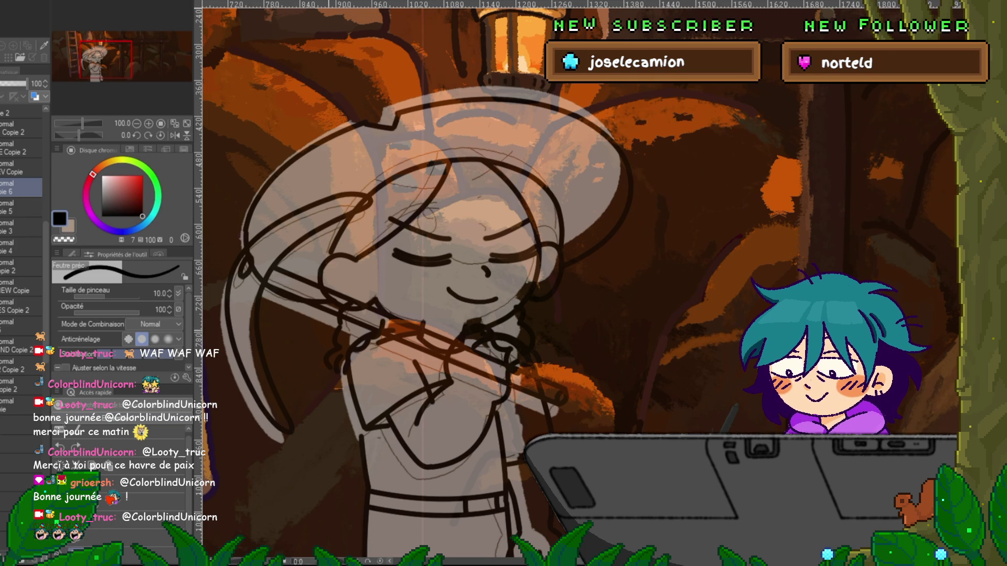
key("ctrl+z")
key("ctrl+y")
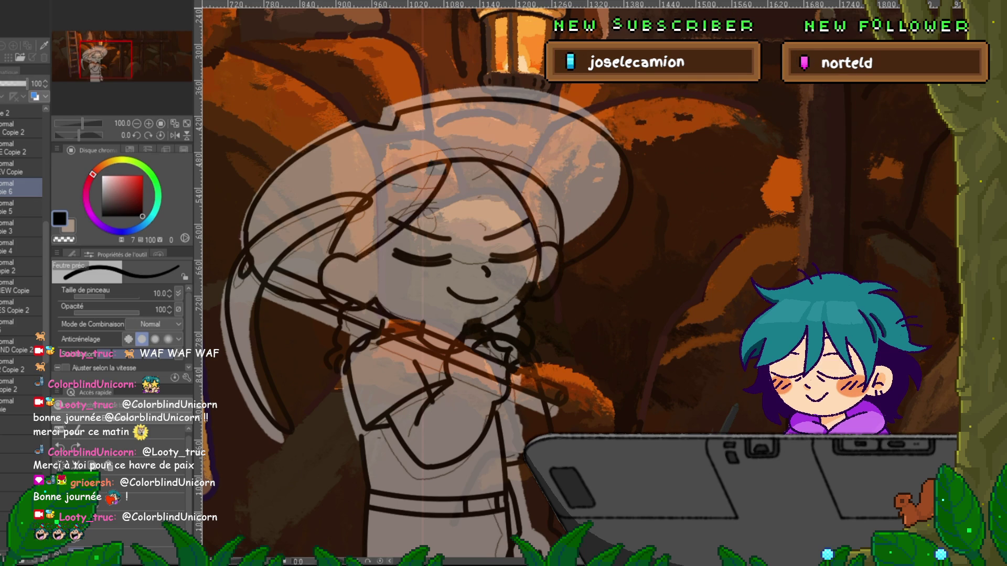
key("ctrl+shift+t")
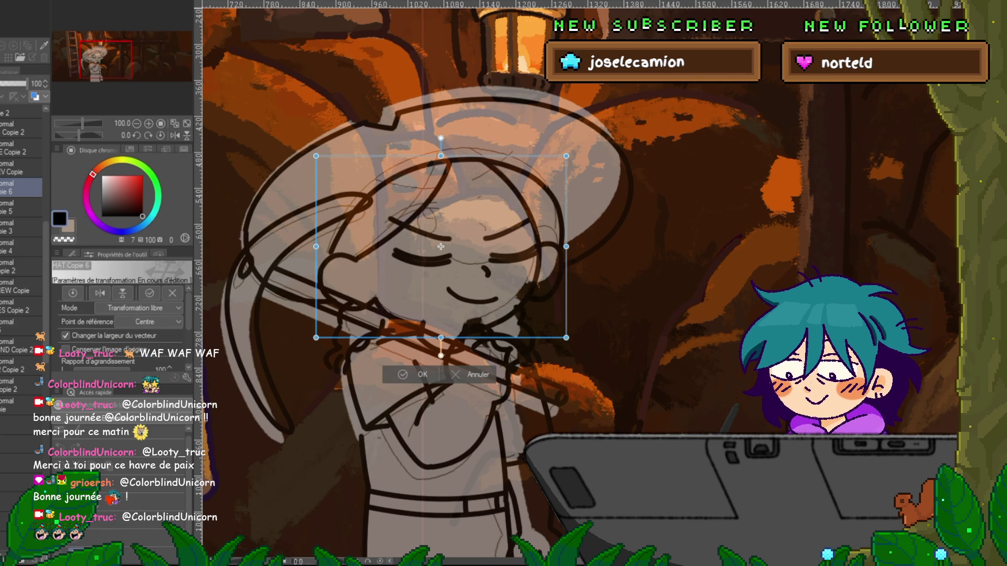
- Mesh-warp the head lines by lowering and tilting the top two point rows, then commit
key("Return")
key("ctrl+shift+t")
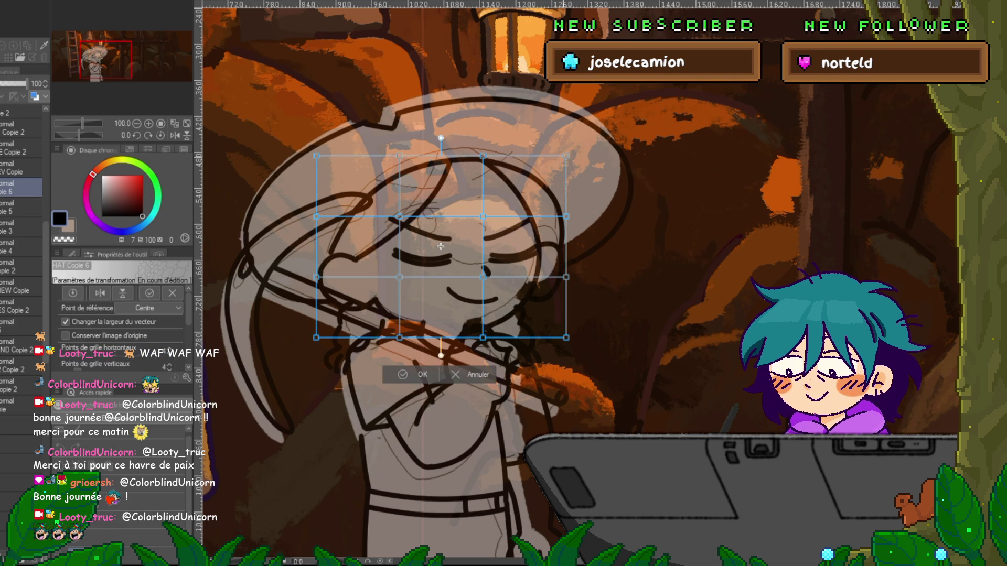
mouse_move(581, 141)
left_mouse_down()
mouse_move(466, 171)
mouse_move(302, 171)
left_mouse_up()
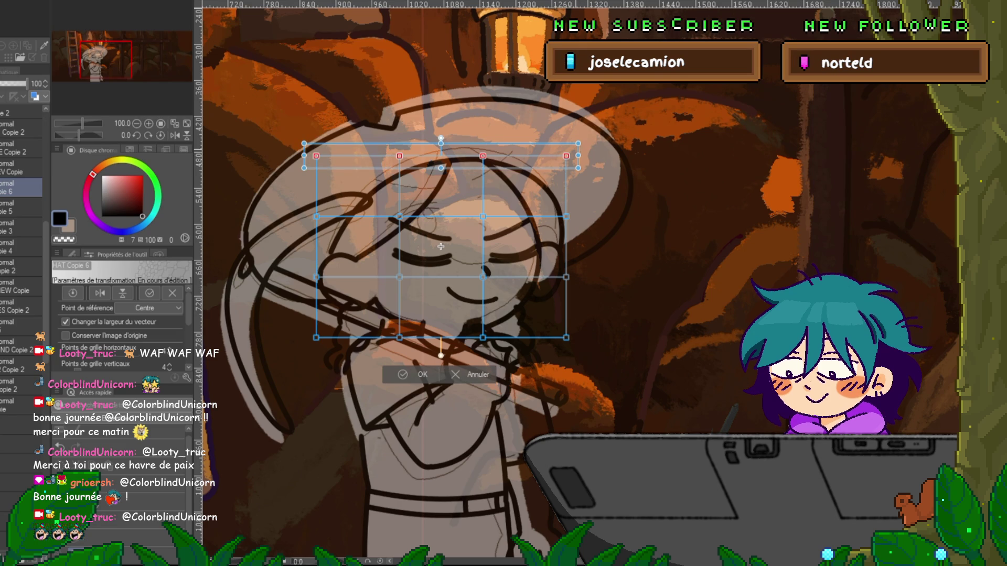
left_click_drag(587, 157, 585, 164)
left_click_drag(440, 247, 441, 251)
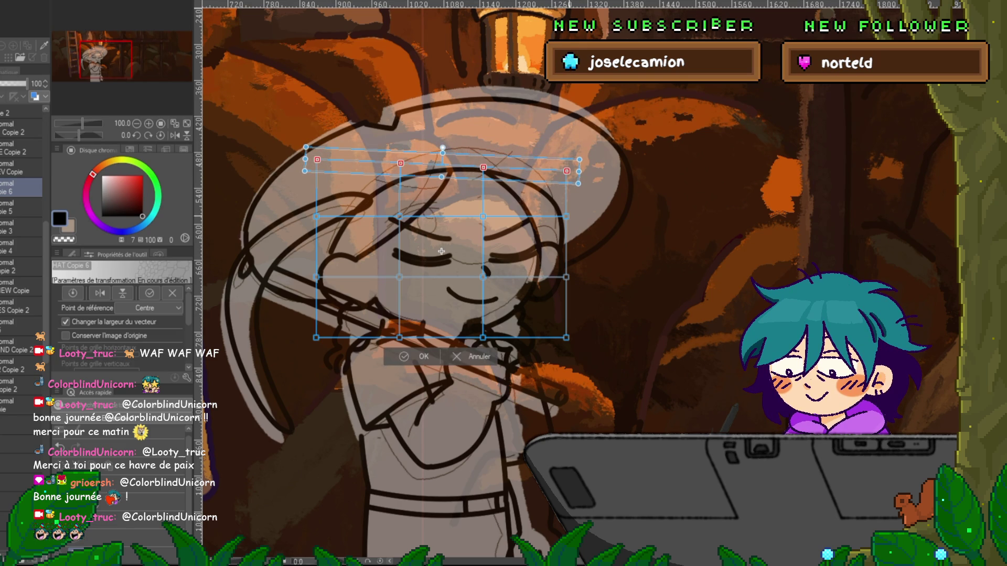
left_click(566, 217, "shift")
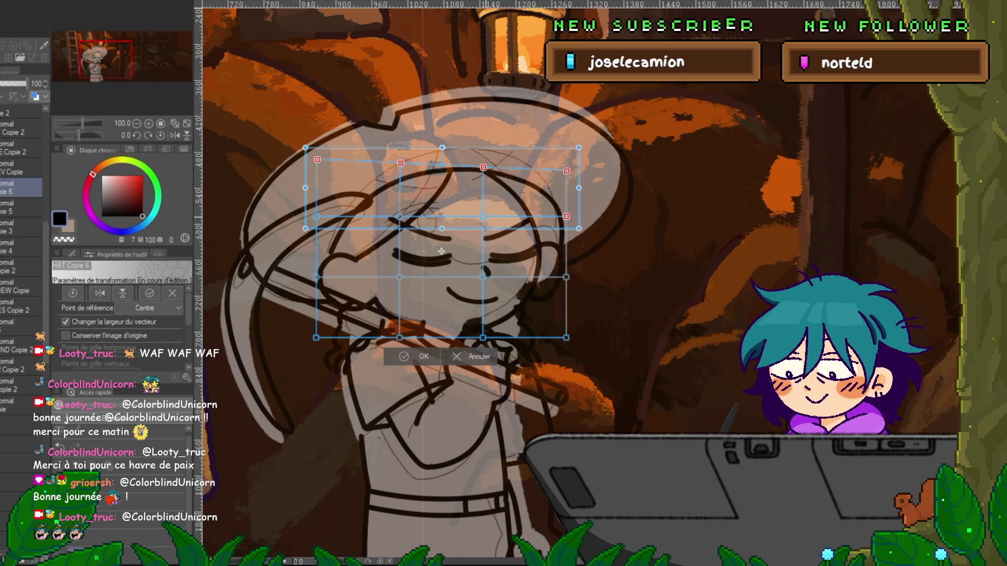
left_click(316, 216, "shift")
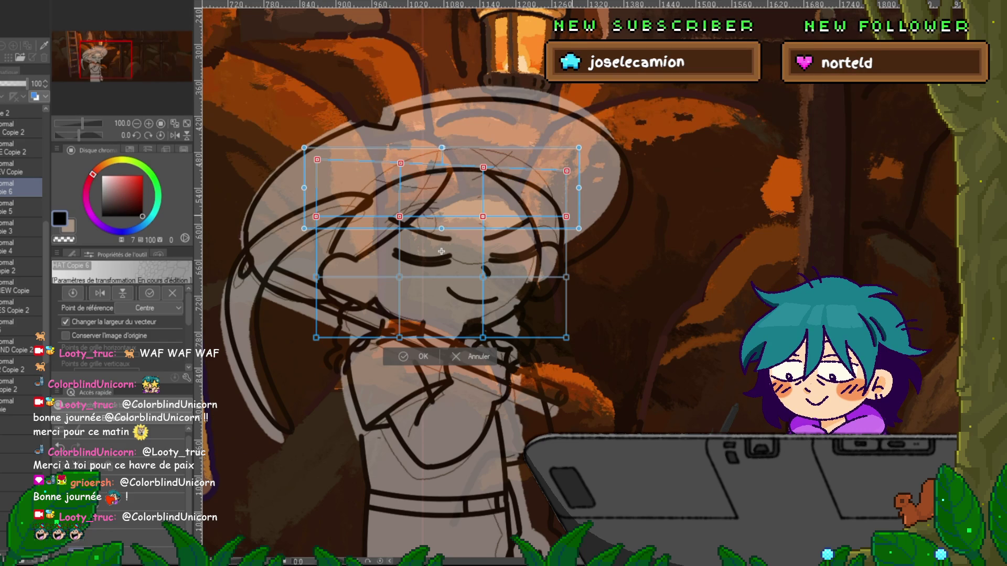
left_click_drag(441, 252, 442, 255)
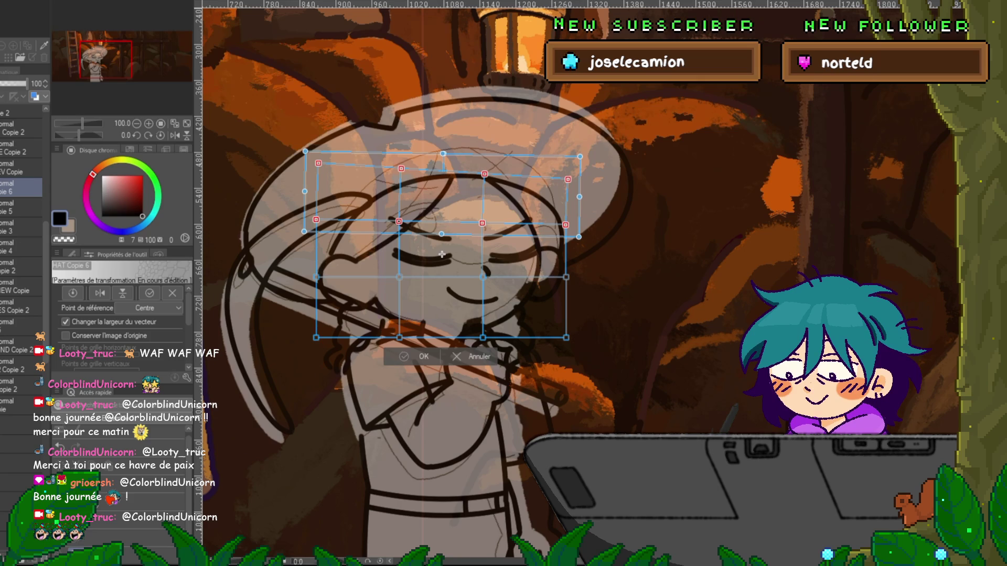
key("Return")
- Toggle undo and redo repeatedly to compare the head before and after warping
key("ctrl+z")
key("ctrl+y")
key("ctrl+z")
key("ctrl+y")
key("ctrl+z")
key("ctrl+y")
key("ctrl+z")
key("ctrl+y")
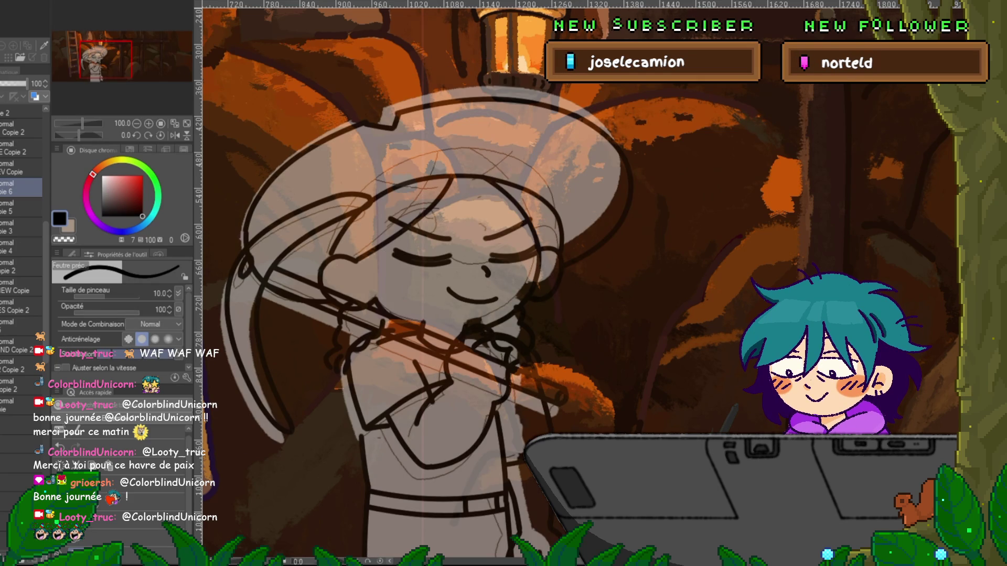
- On the next sketch layer down, start a mesh warp and nudge the hat's top row of points down
left_click(21, 208)
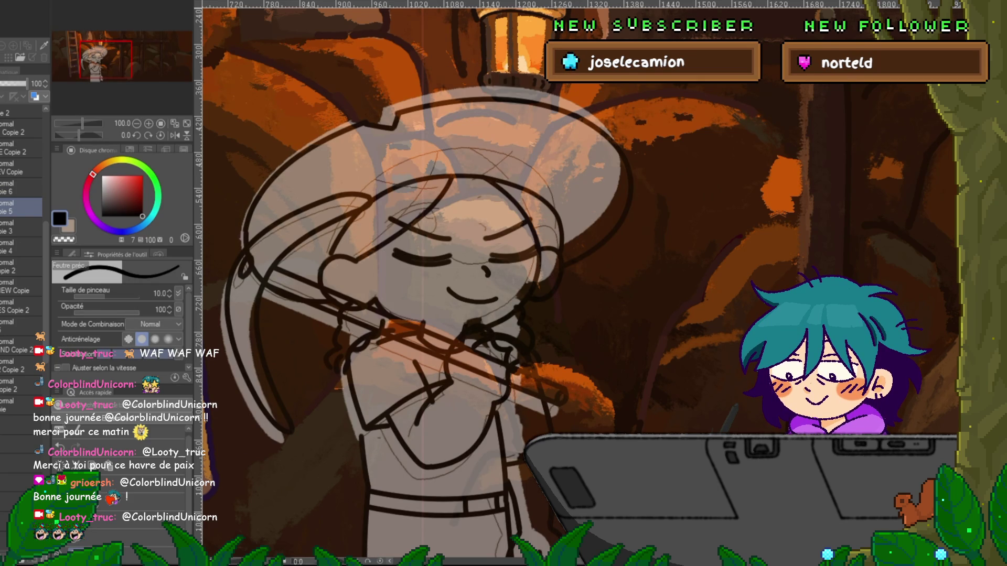
key("ctrl+t")
left_click_drag(648, 86, 496, 105)
left_click(372, 96, "shift")
left_click(241, 96, "shift")
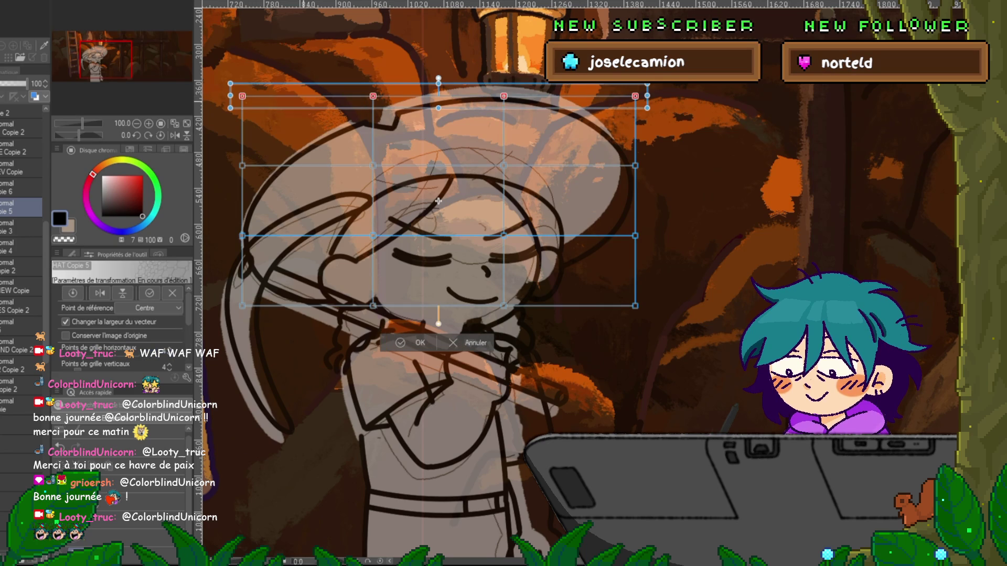
left_click_drag(438, 201, 438, 202)
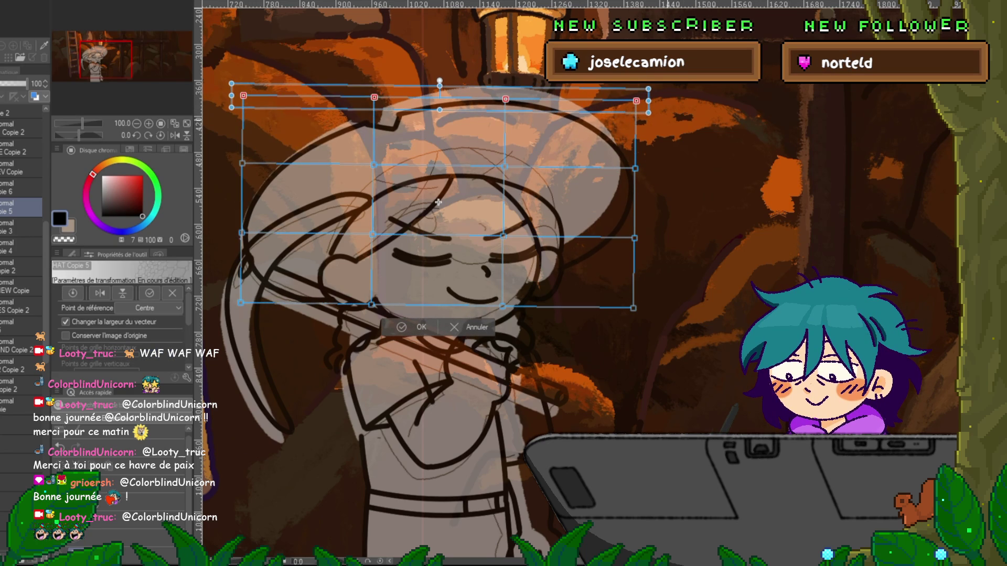
- Retry by tilting the top rows and pulling them down, then cancel the mesh warp
key("ctrl+z")
left_click_drag(438, 202, 439, 203)
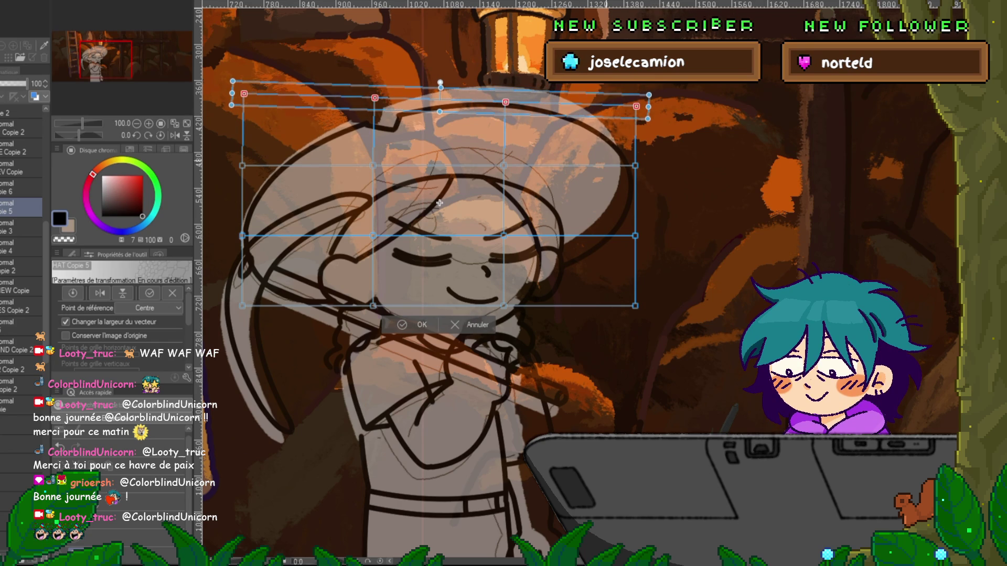
left_click(635, 166, "shift")
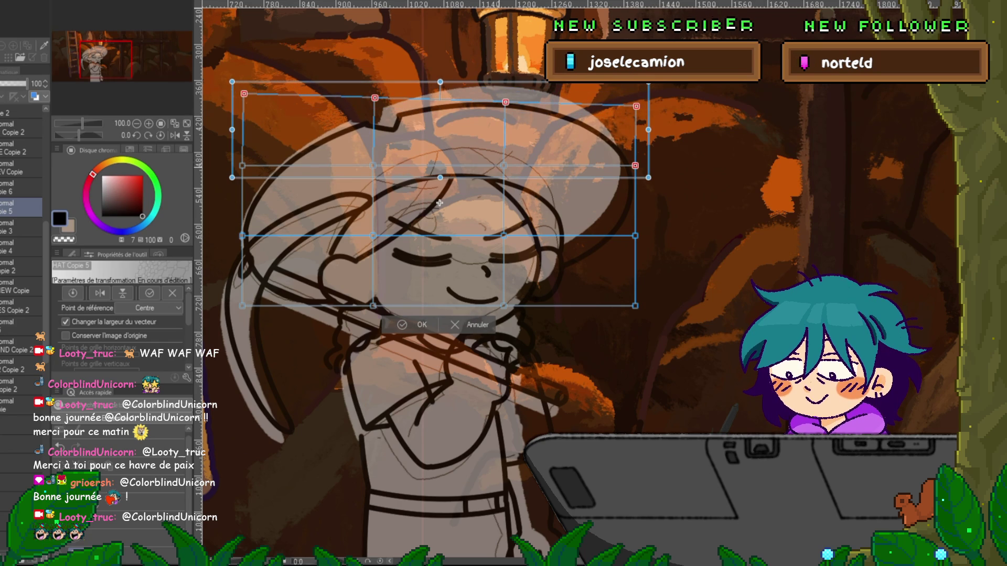
left_click(372, 166, "shift")
left_click(242, 166, "shift")
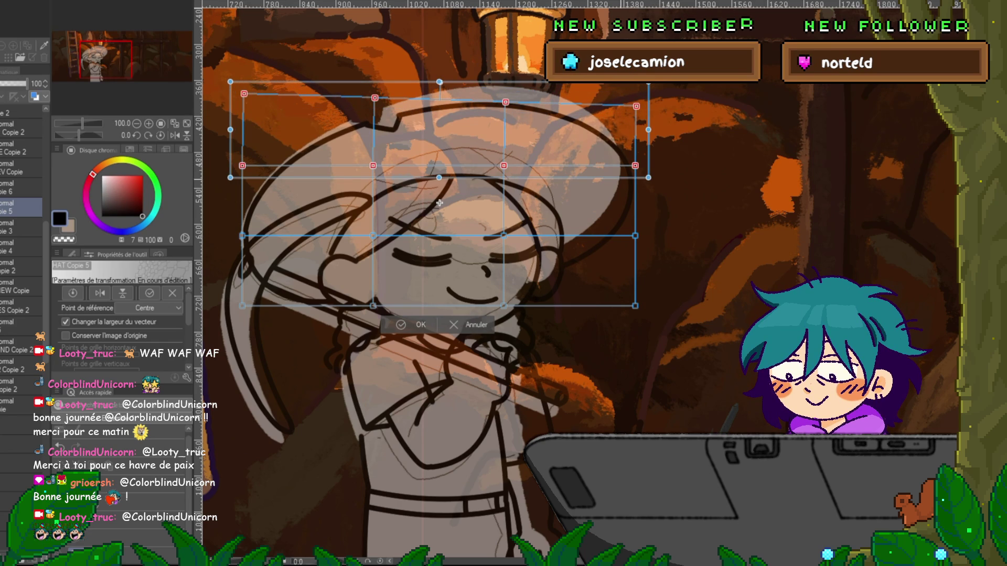
left_click_drag(440, 203, 440, 209)
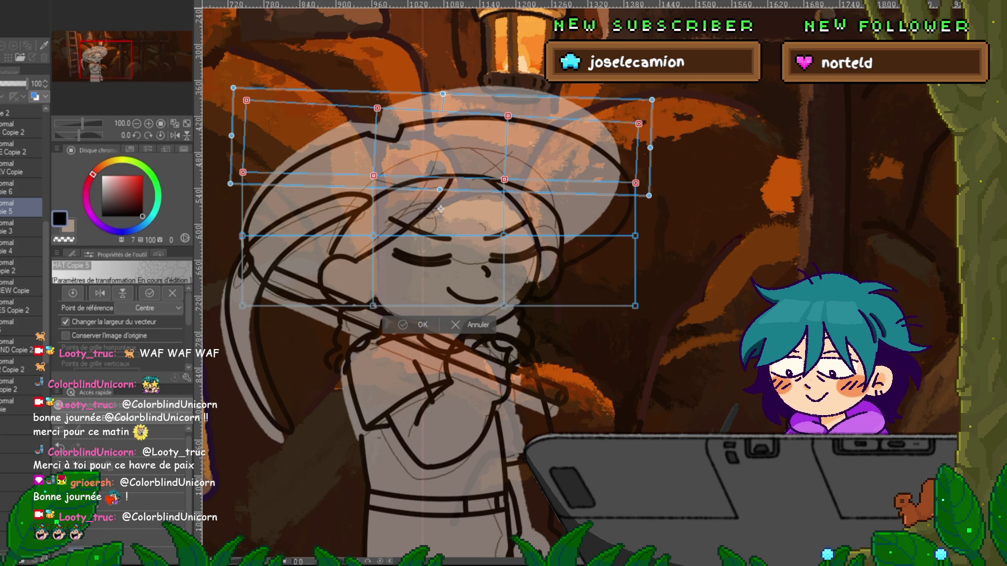
key("Escape")
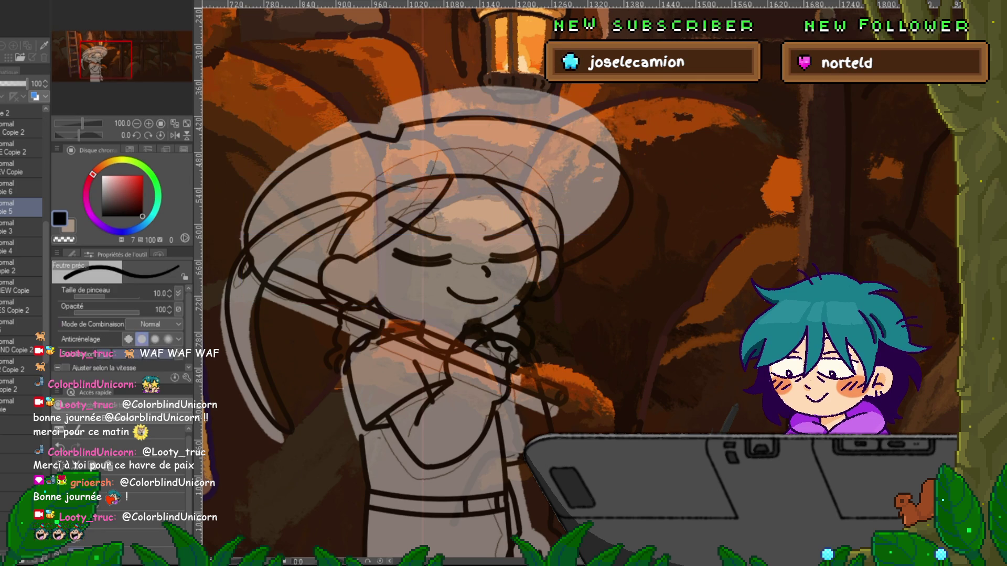
- Free-transform the lines: raise the bottom edge to squash them and shift them slightly down
key("ctrl+shift+t")
left_click_drag(438, 306, 438, 294)
left_click_drag(438, 204, 440, 213)
key("Return")
- Compare by toggling the sketch layer and undoing/redoing, then add a new raster layer above
left_click(1, 207)
left_click(1, 207)
left_click(1, 207)
left_click(1, 207)
left_click(1, 207)
left_click(1, 207)
left_click(1, 207)
left_click(1, 207)
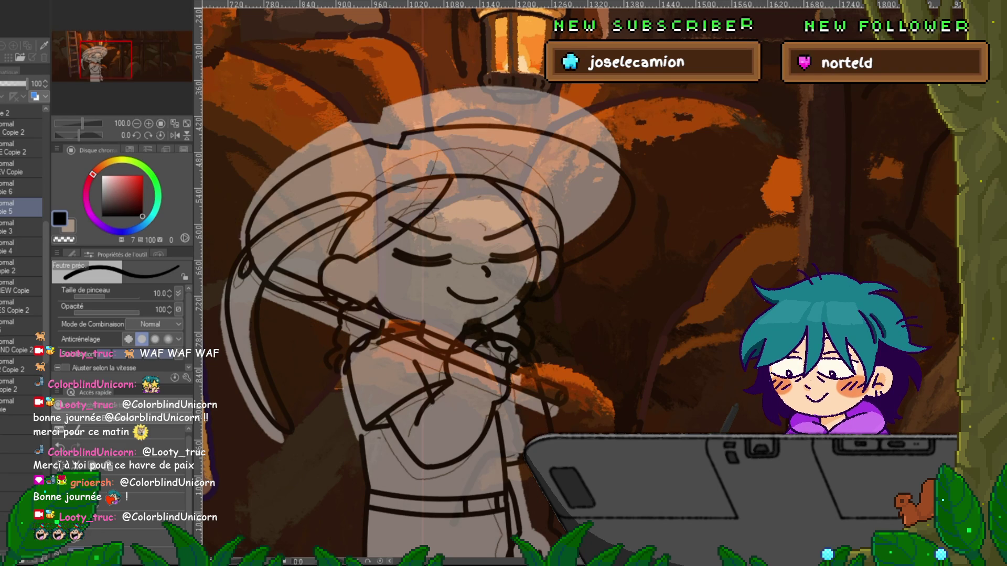
key("ctrl+z")
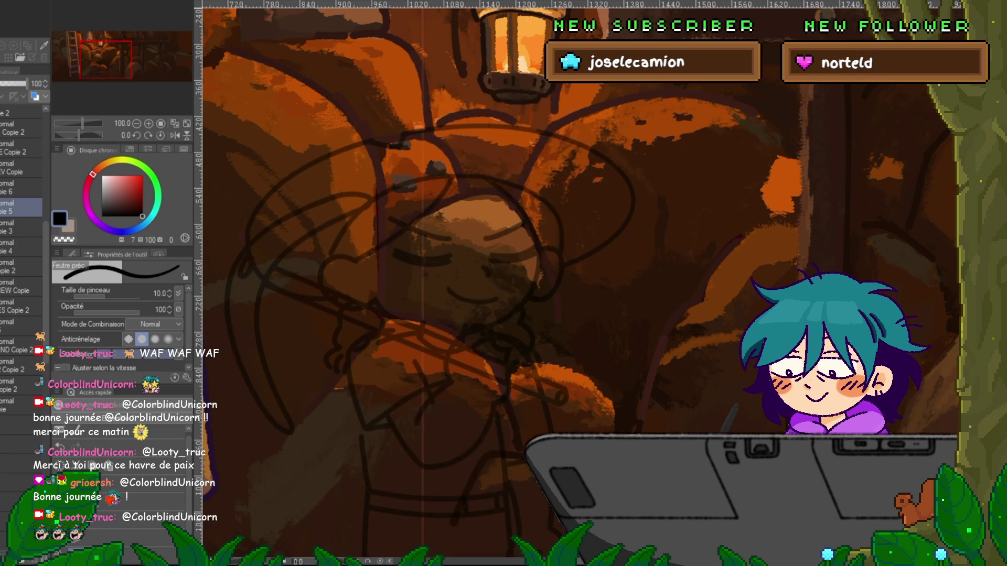
key("ctrl+y")
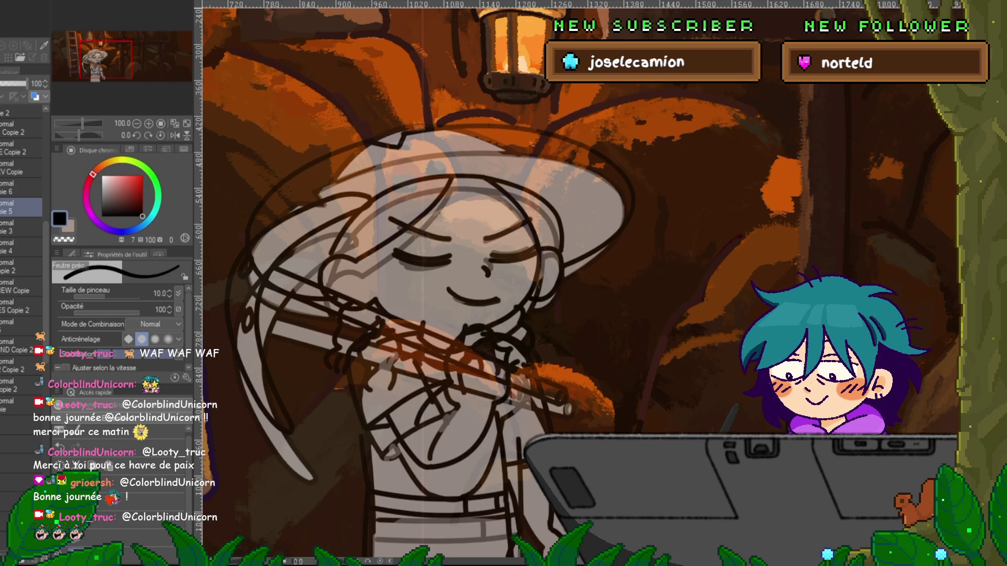
key("ctrl+z")
key("ctrl+z")
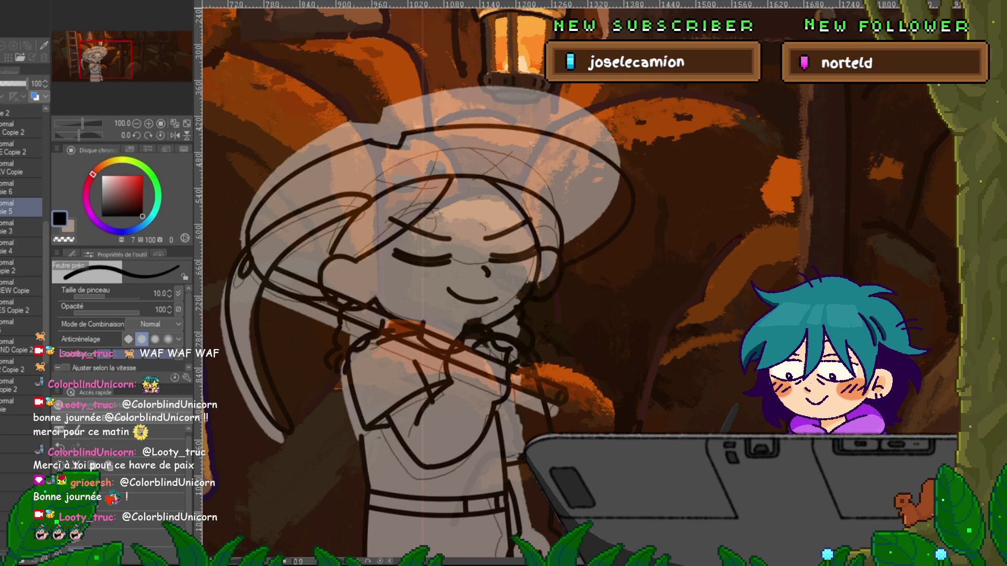
key("ctrl+shift+n")
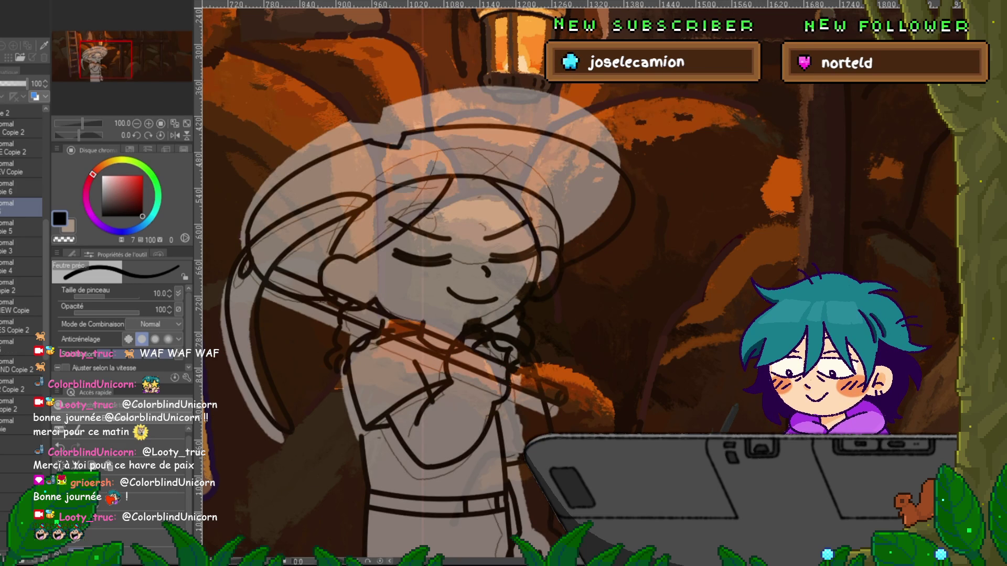
- Ink a test stroke across the top of the hat and lower that layer's opacity to 58%
key("u")
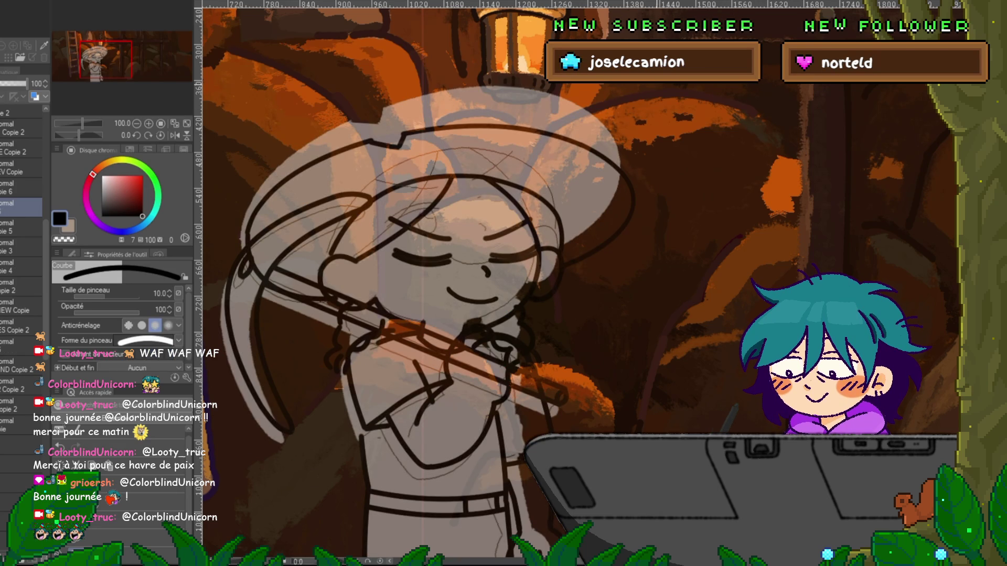
key("p")
mouse_move(335, 196)
left_mouse_down()
mouse_move(375, 126)
mouse_move(435, 105)
mouse_move(511, 123)
mouse_move(533, 141)
left_mouse_up()
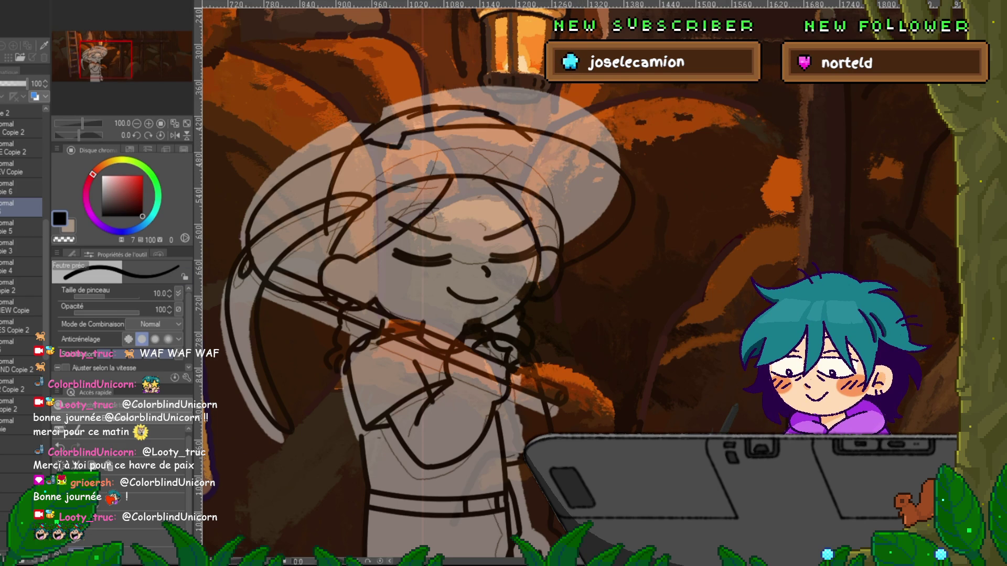
left_click_drag(26, 84, 15, 83)
- On a new layer, draw an upward-bending curve along the hat top with the Curve tool
key("ctrl+shift+n")
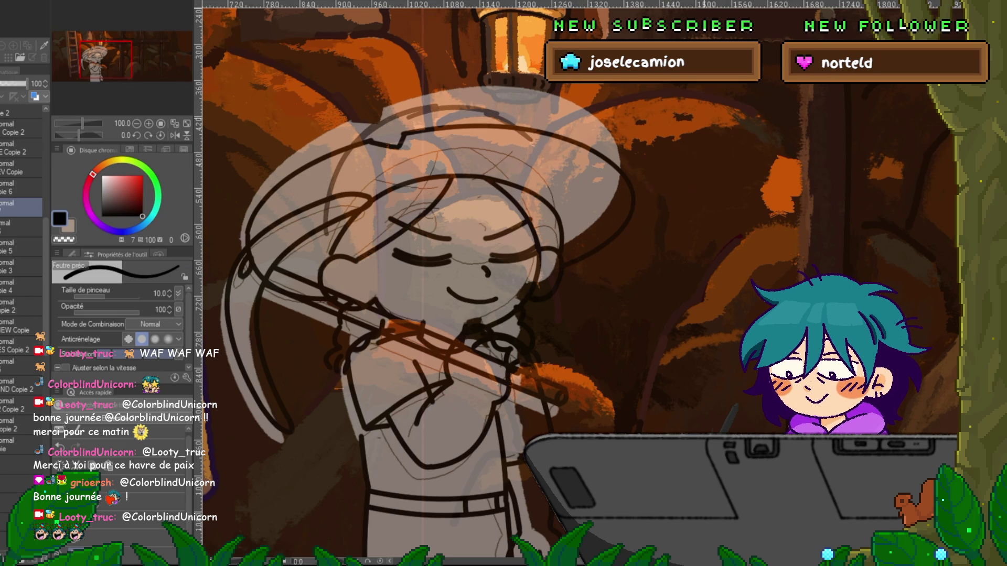
key("u")
mouse_move(449, 131)
left_mouse_down()
mouse_move(359, 144)
mouse_move(516, 128)
left_mouse_up()
left_click(430, 87)
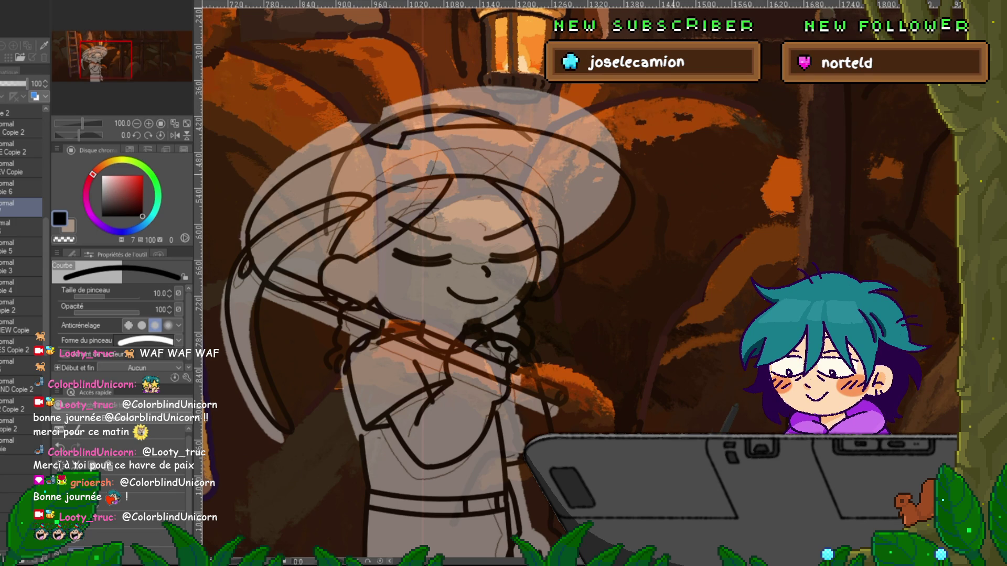
key("ctrl+z")
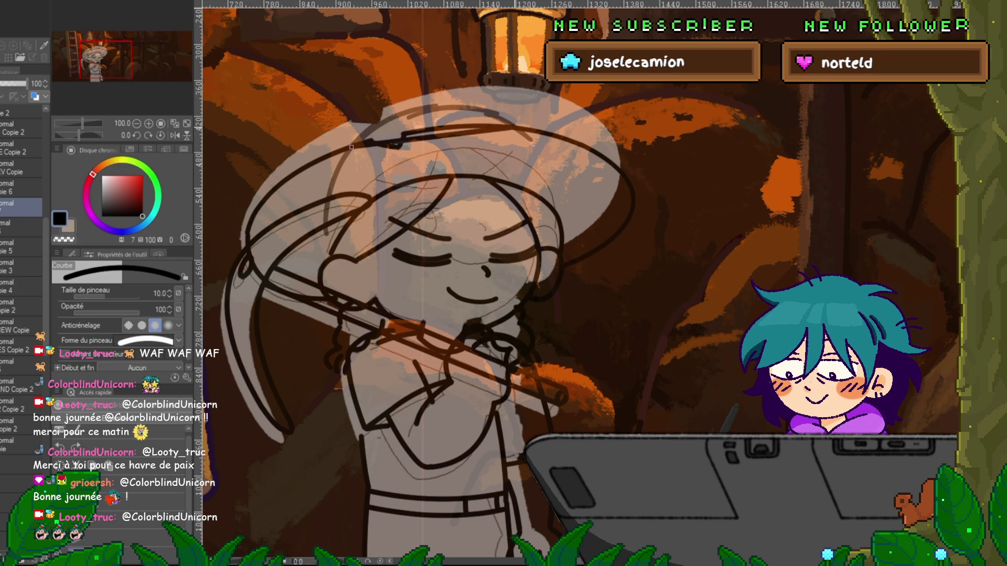
left_click_drag(351, 147, 514, 127)
left_click(433, 84)
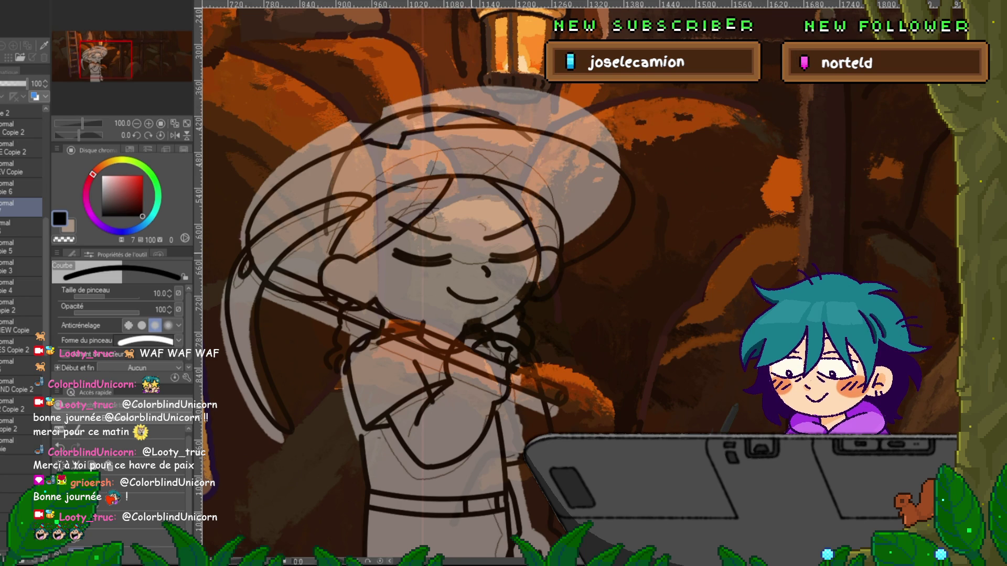
- Delete the 58% opacity test layer and draw the long curved brim across the hat
left_click(21, 225)
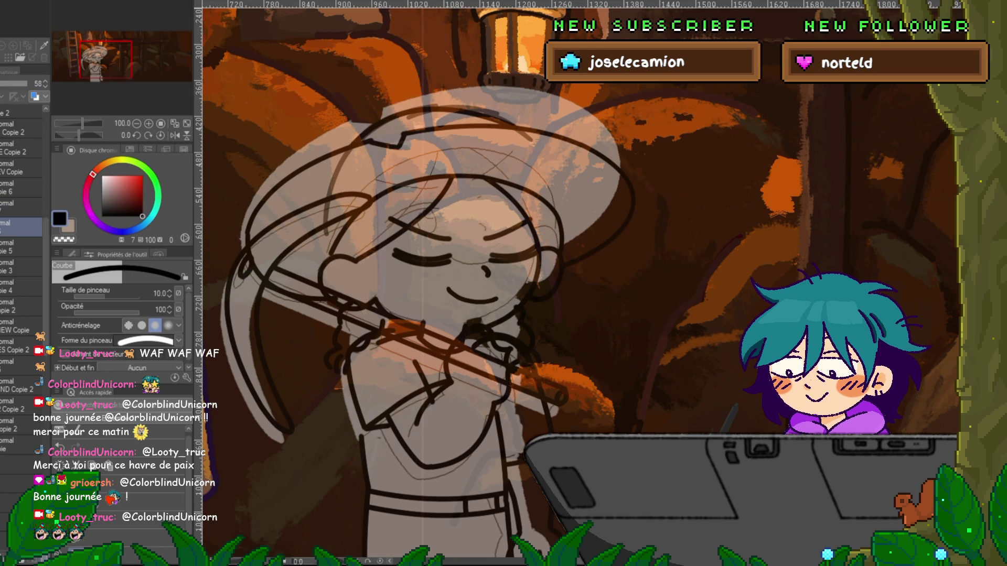
key("ctrl+e")
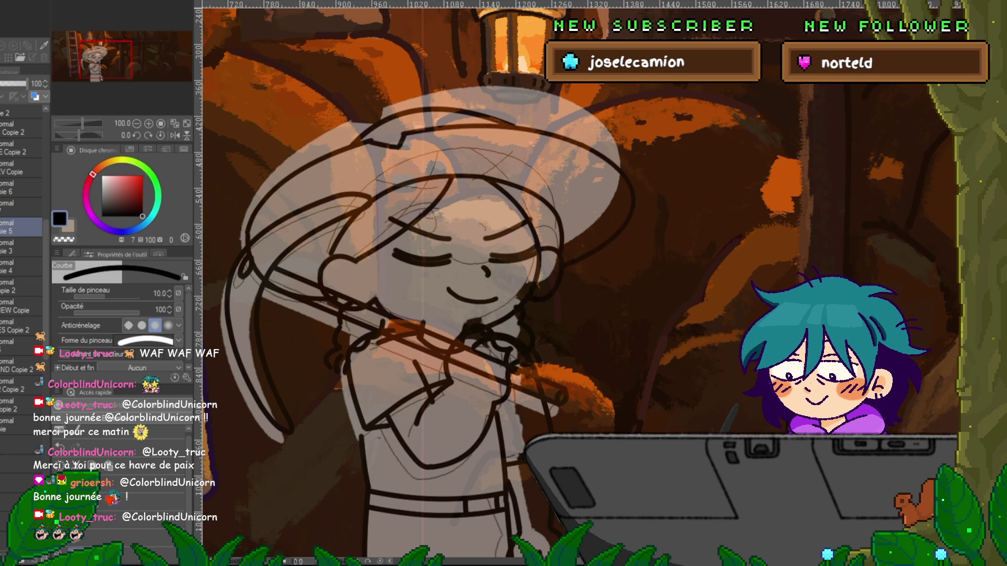
left_click_drag(246, 265, 632, 210)
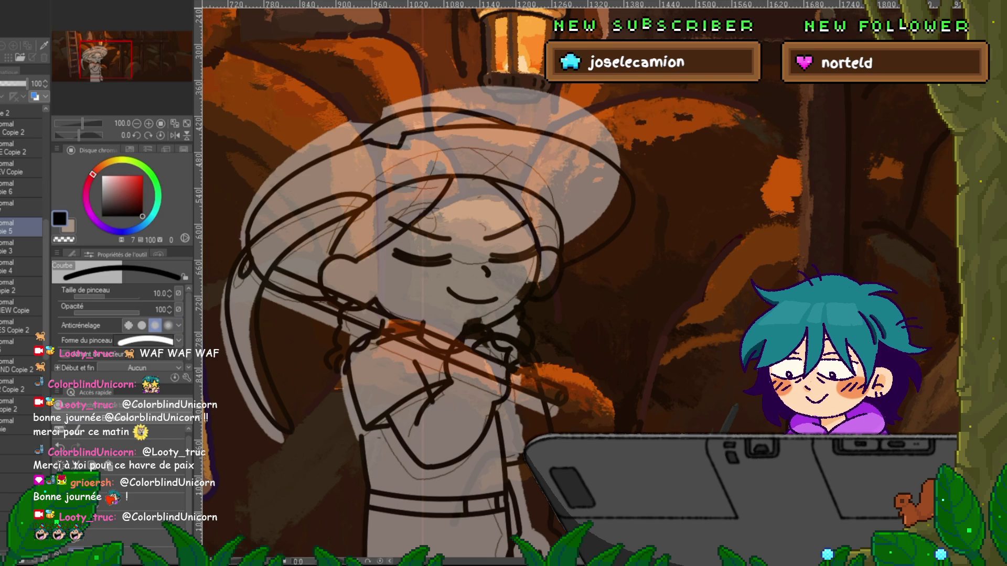
- Flip between the eyes-closed and eyes-open drawings to compare, then select the new hat-lines layer
key("Right")
key("Left")
key("Right")
key("Left")
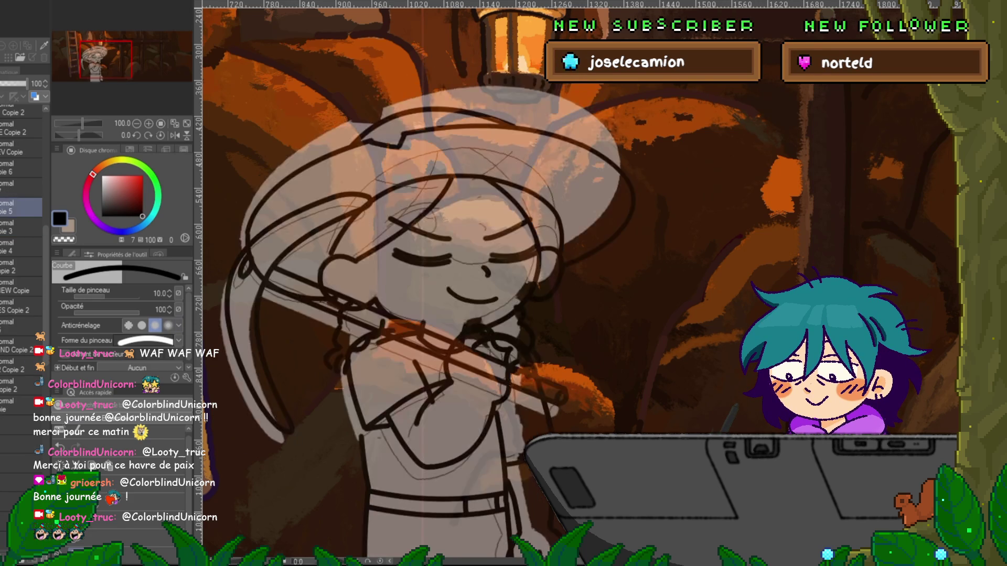
key("Right")
key("Left")
key("Right")
key("Left")
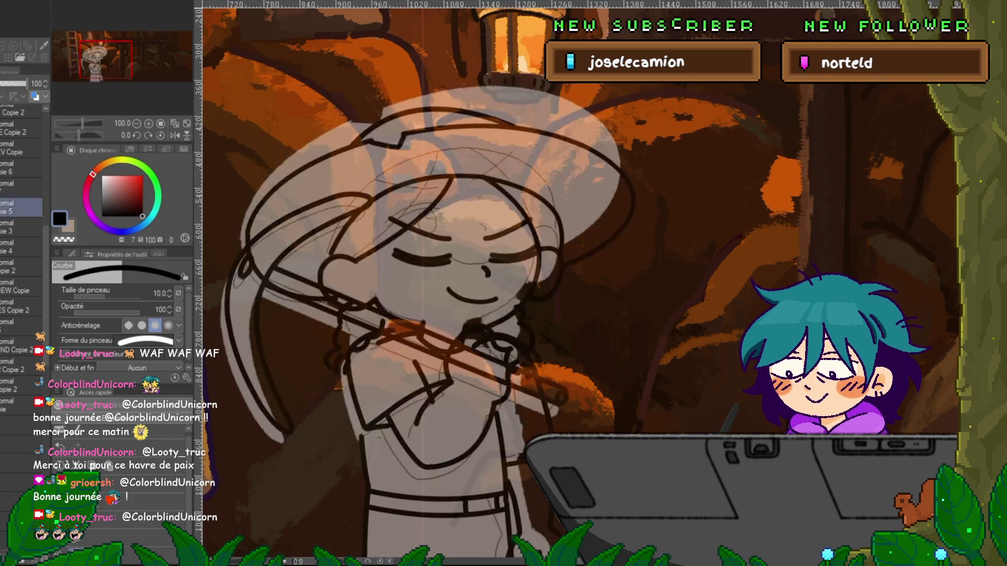
key("Right")
key("Left")
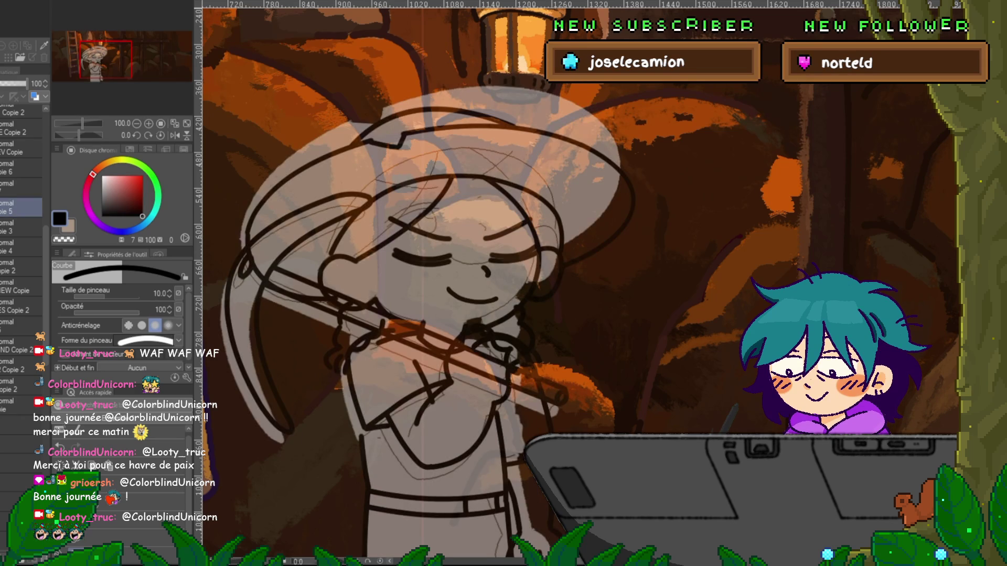
left_click(21, 187)
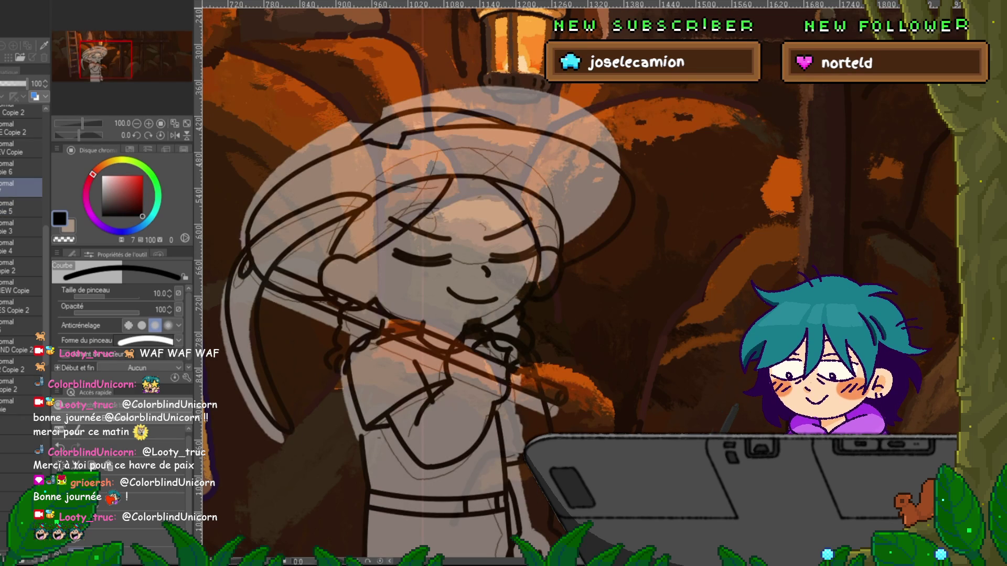
key("ctrl+t")
- Shift the new hat lines slightly left and compare before and after with undo/redo
left_click_drag(432, 116, 419, 116)
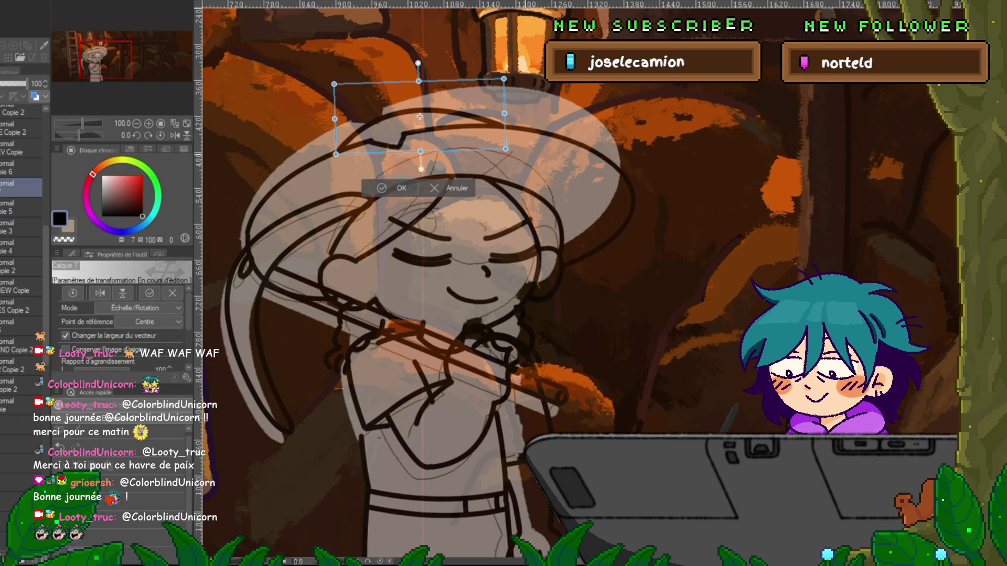
key("Return")
key("ctrl+z")
key("ctrl+y")
key("ctrl+z")
key("ctrl+y")
key("ctrl+z")
key("ctrl+y")
key("ctrl+z")
key("ctrl+y")
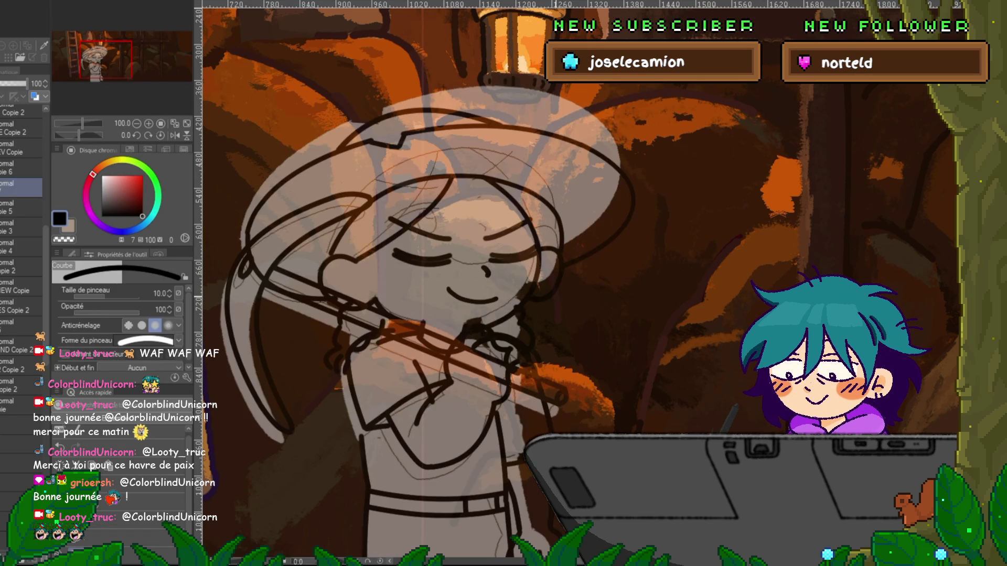
- Undo the hat arc and the stroke across the head, then pick a different layer
key("ctrl+y")
key("ctrl+z")
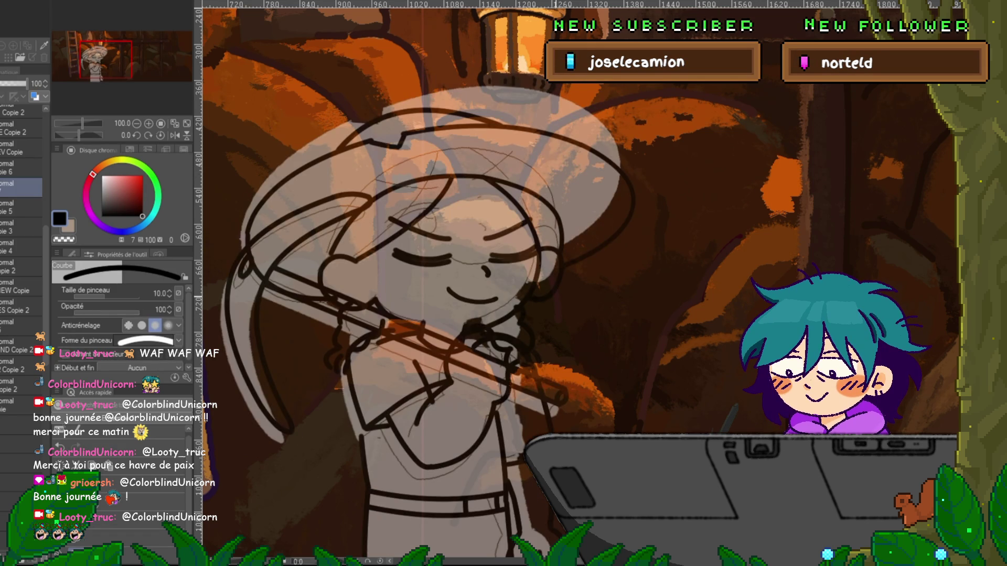
key("ctrl+z")
key("ctrl+y")
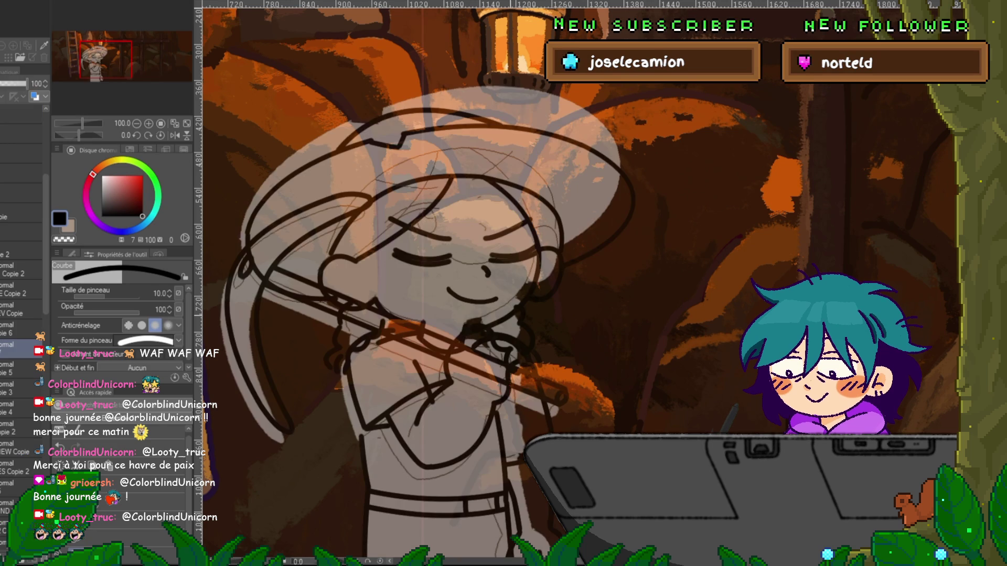
scroll(21, 314, "down", 4)
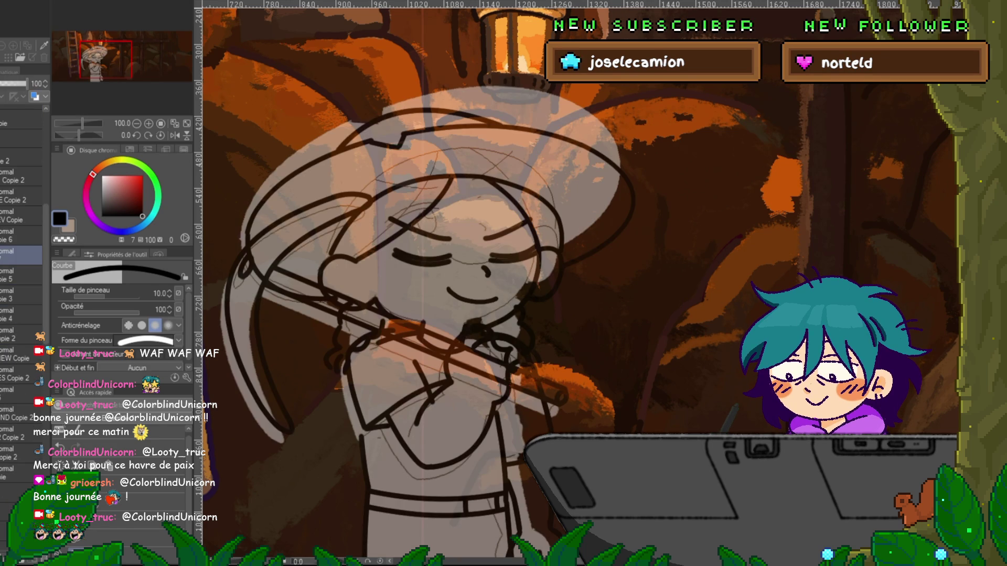
key("ctrl+y")
key("ctrl+y")
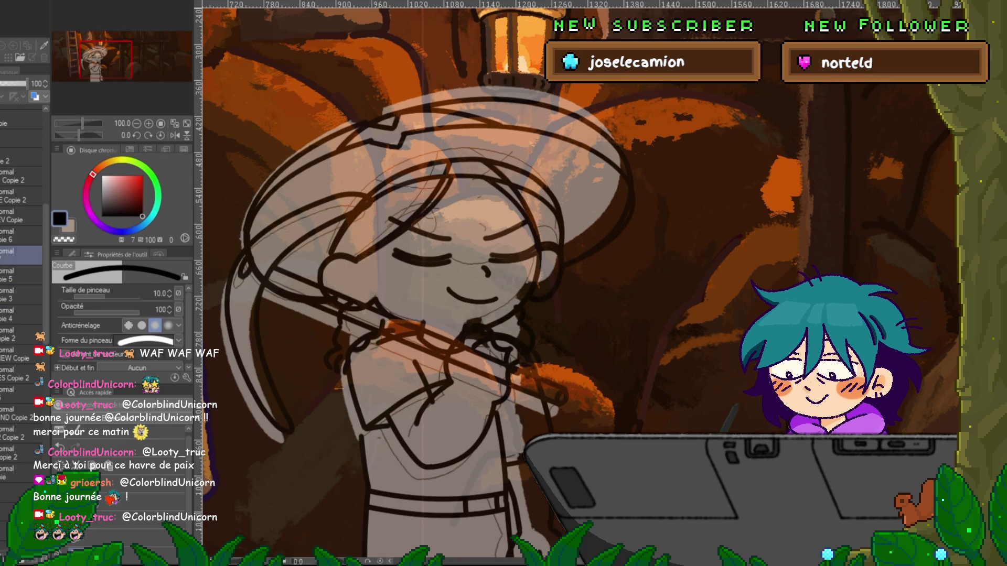
left_click(21, 275)
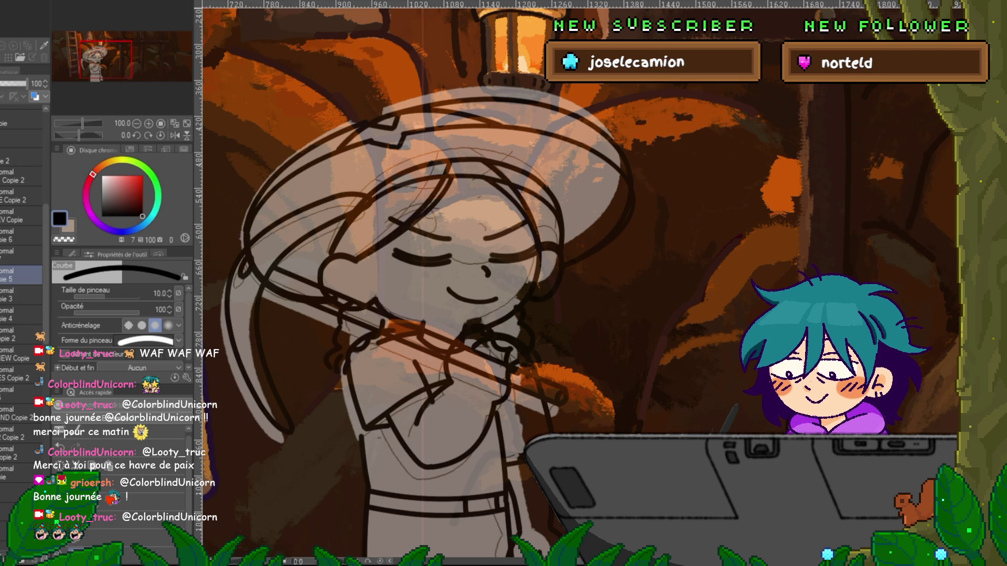
key("ctrl+z")
key("ctrl+z")
left_click(21, 295)
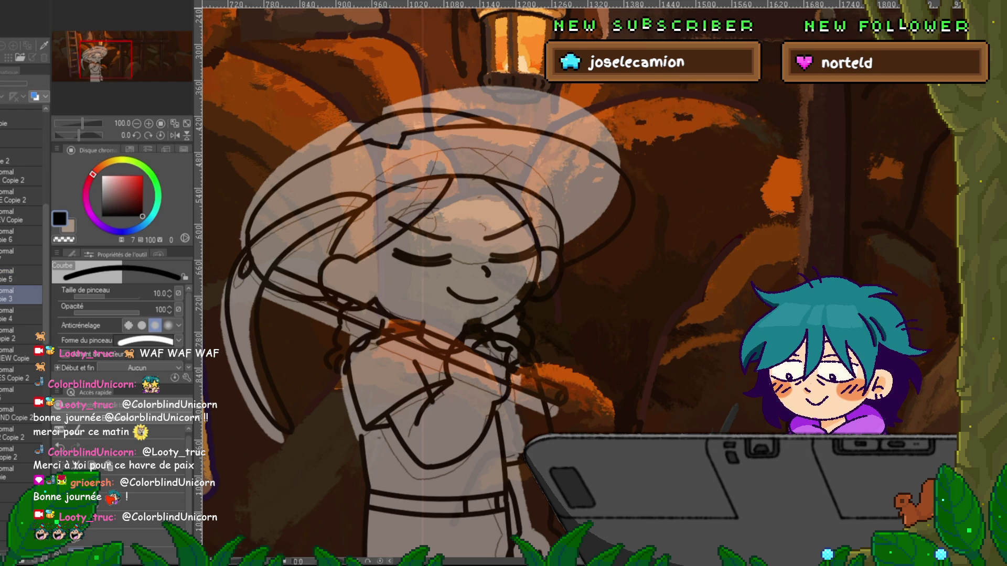
left_click(21, 354)
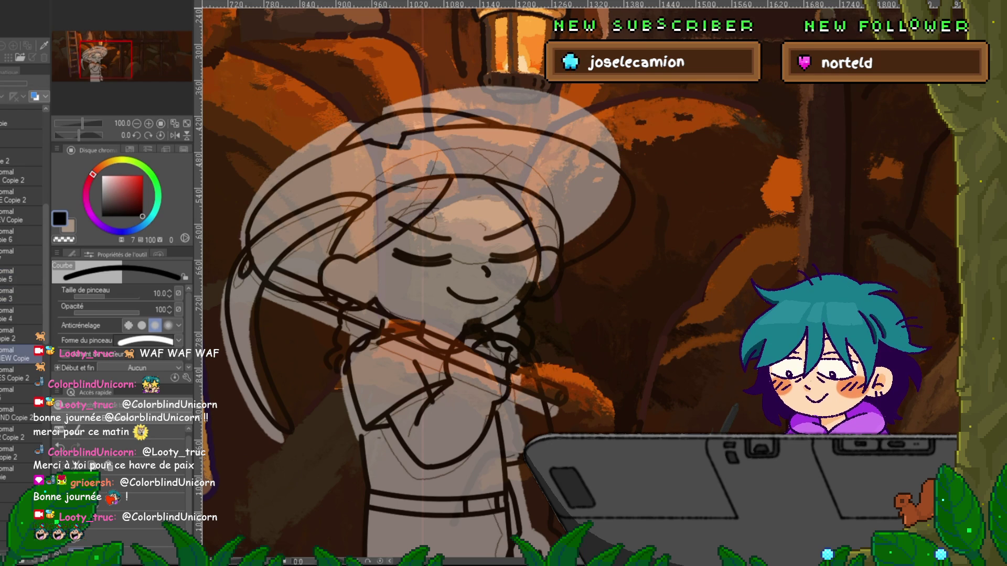
- Hide the pale overlay on the character and the orange cave background layer
scroll(461, 283, "down", 2)
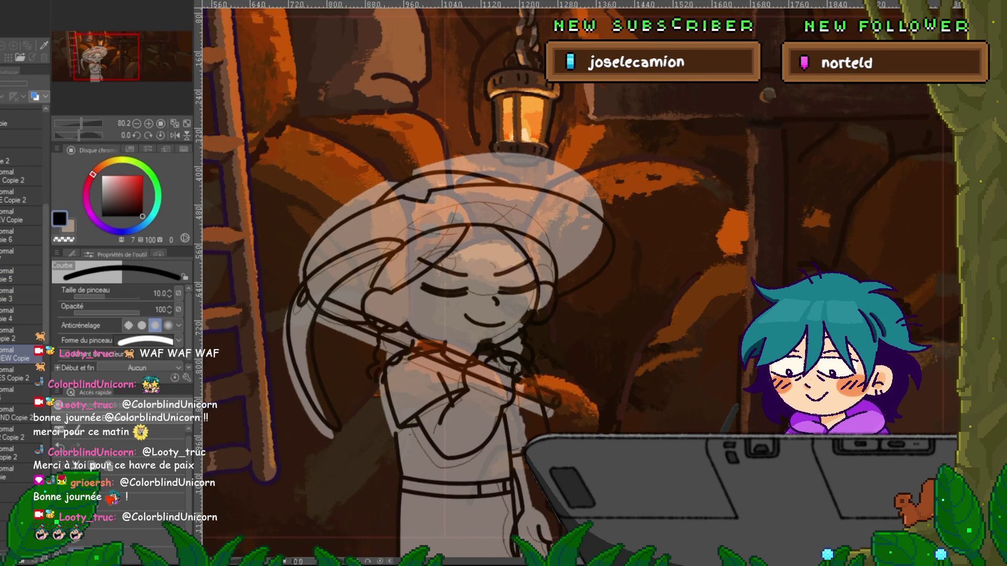
scroll(461, 283, "down", 2)
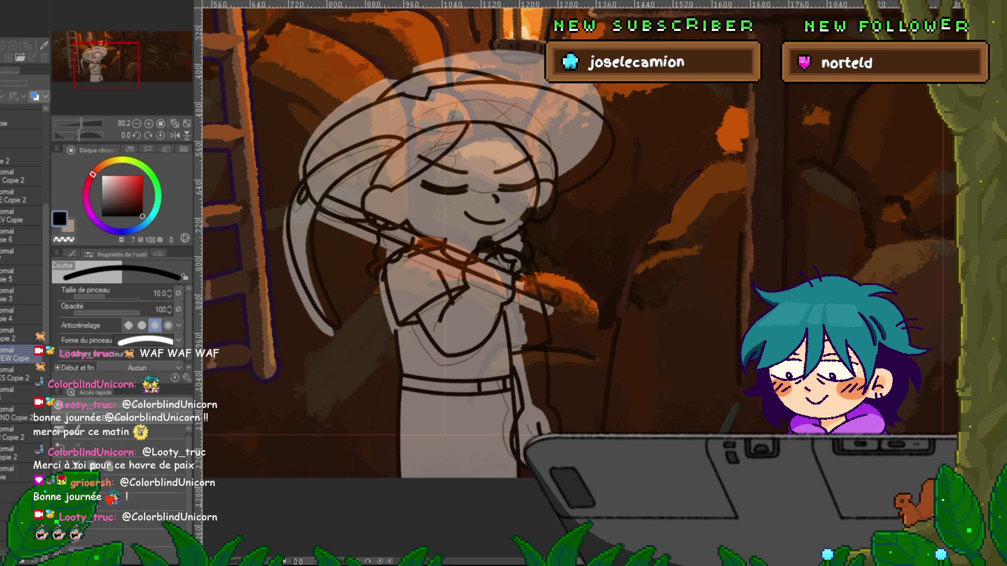
scroll(21, 283, "down", 3)
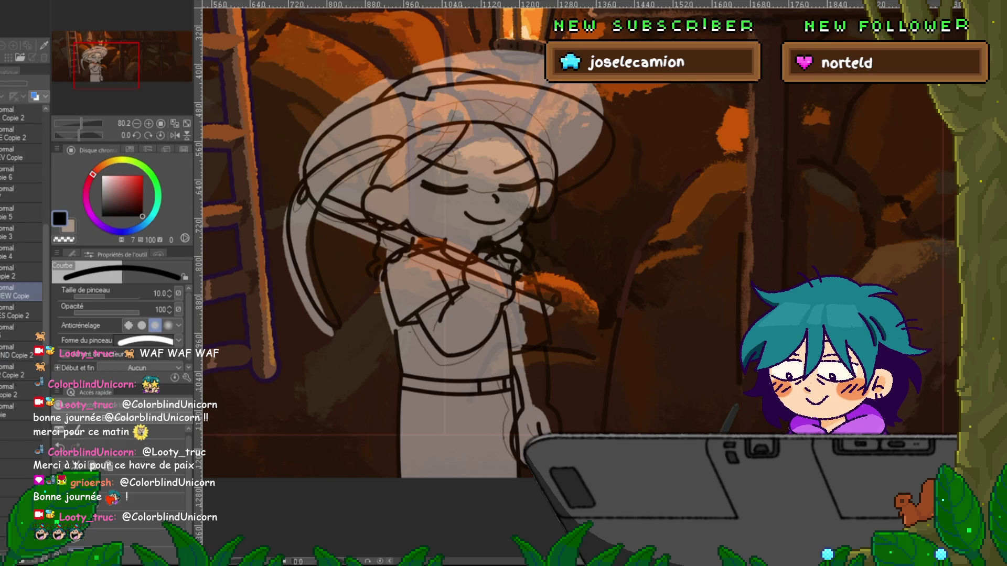
scroll(21, 283, "down", 3)
left_click(21, 368)
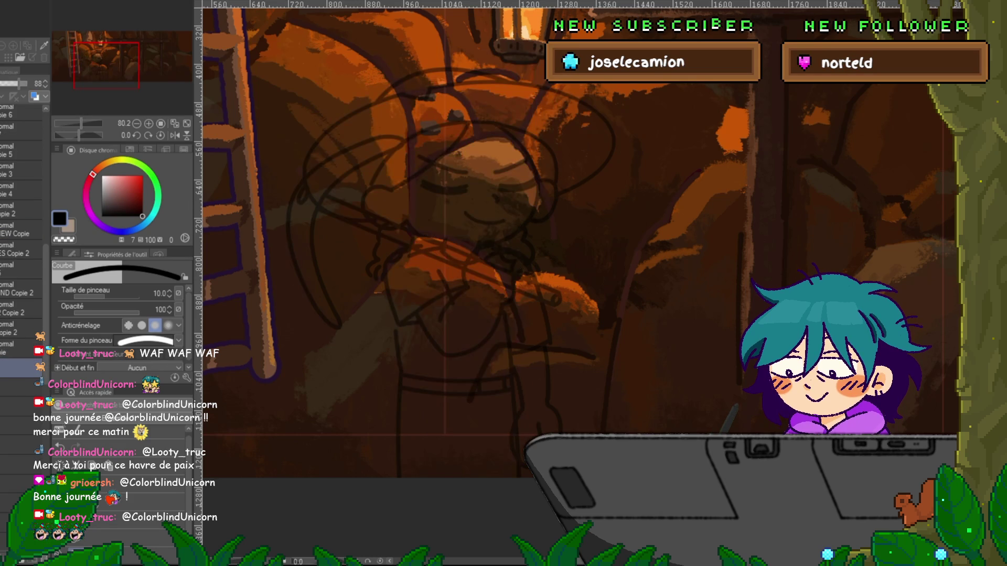
scroll(21, 283, "down", 2)
scroll(21, 236, "down", 2)
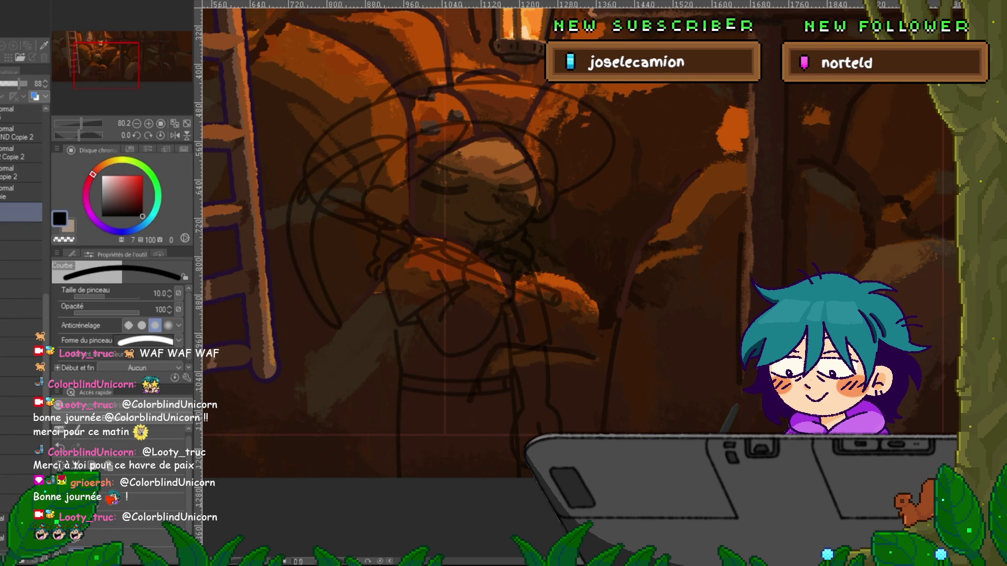
scroll(21, 236, "up", 4)
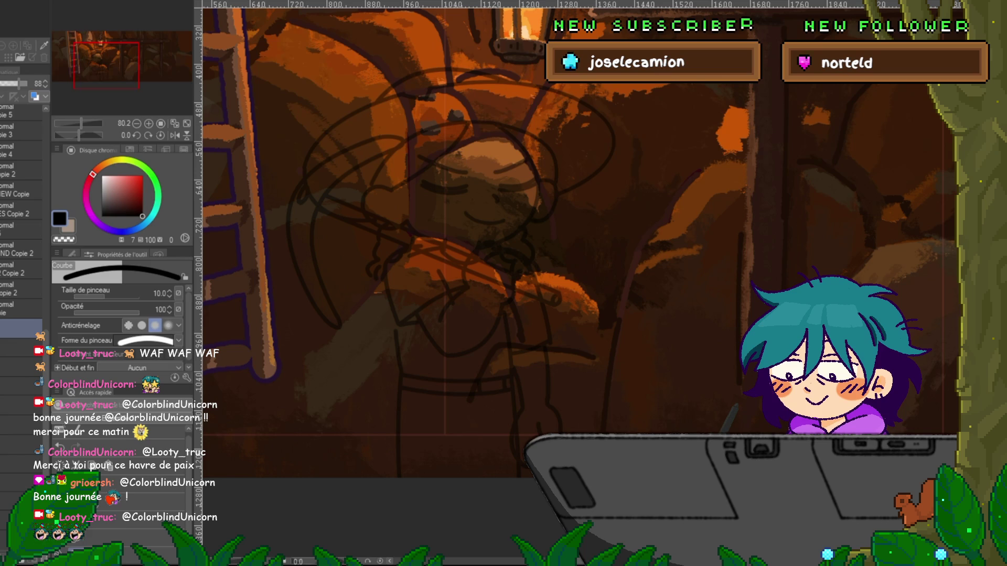
left_click(6, 328)
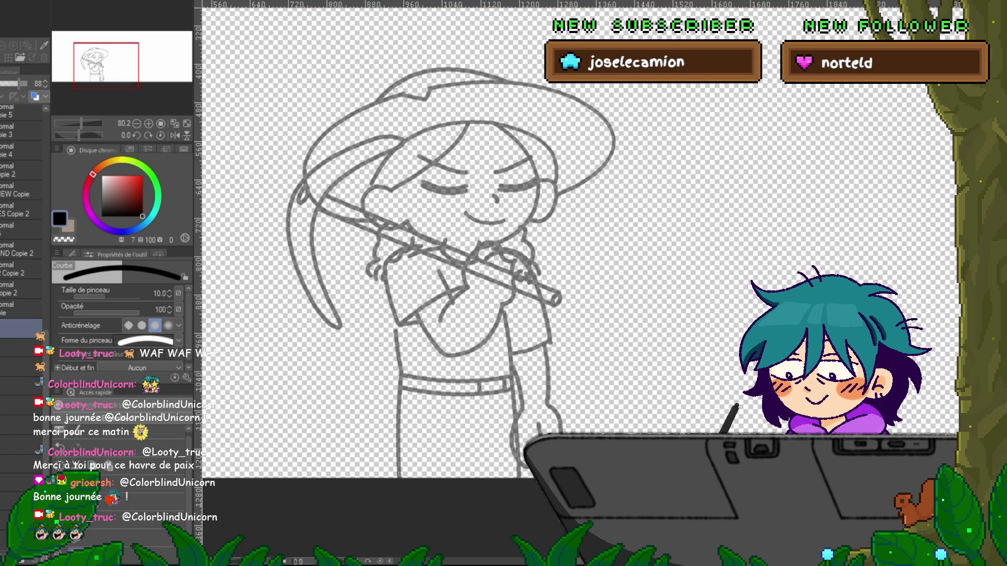
scroll(21, 236, "up", 1)
scroll(21, 262, "up", 7)
- Raise the faded grey lineart layer's opacity to 100 so the lines are solid black
left_click(21, 207)
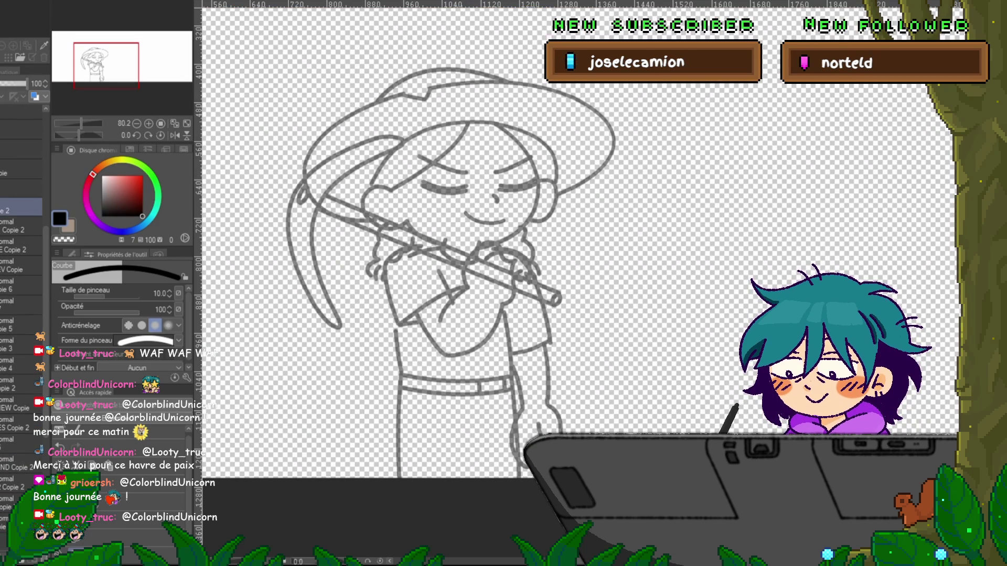
left_click(21, 188)
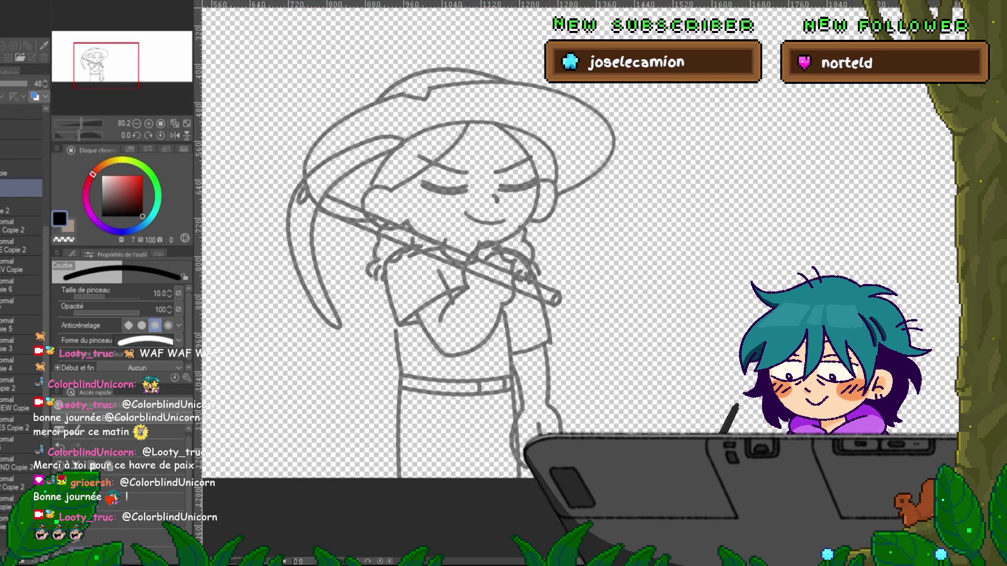
left_click_drag(16, 83, 29, 83)
scroll(21, 262, "down", 7)
scroll(21, 209, "down", 1)
left_click(21, 328)
- Lasso-fill the miner's body with the white sub colour below the lineart at 100% opacity
key("g")
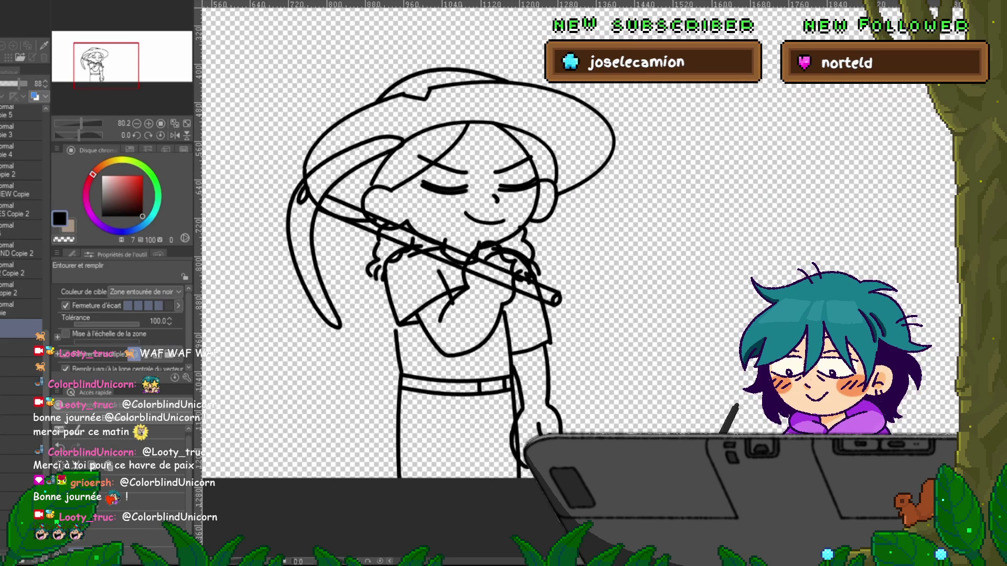
key("x")
mouse_move(544, 53)
left_mouse_down()
mouse_move(262, 367)
mouse_move(629, 299)
mouse_move(576, 79)
left_mouse_up()
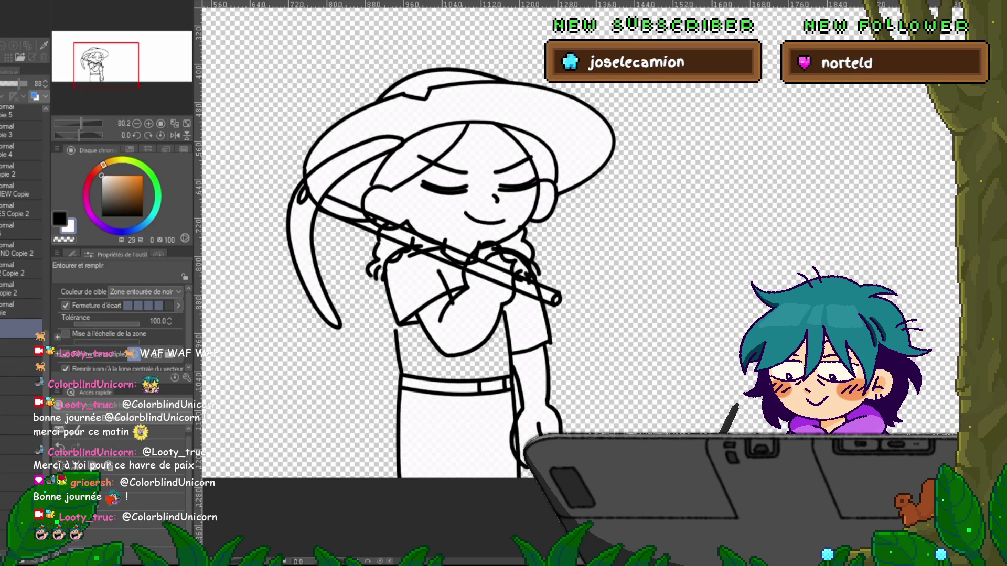
key("y")
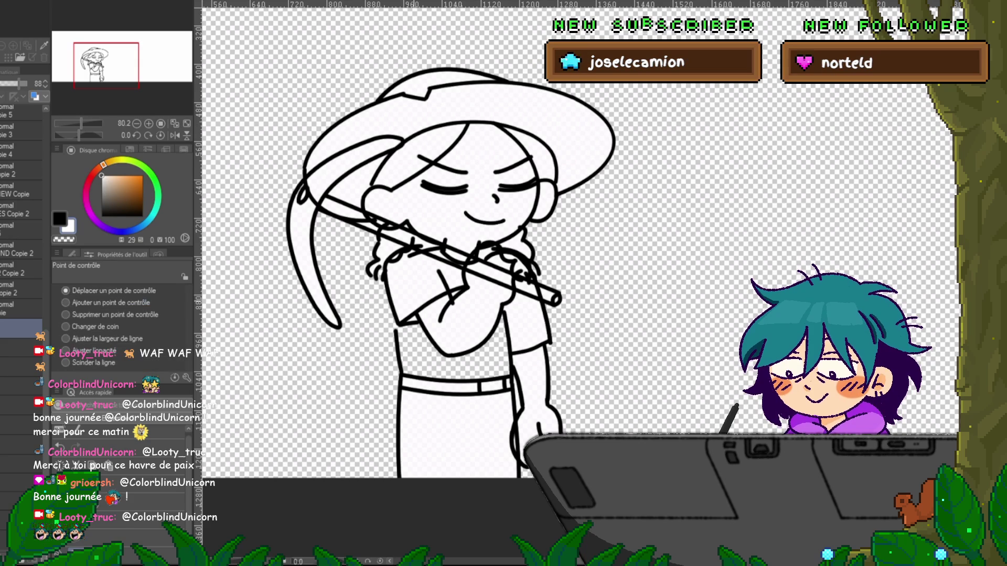
left_click(21, 289)
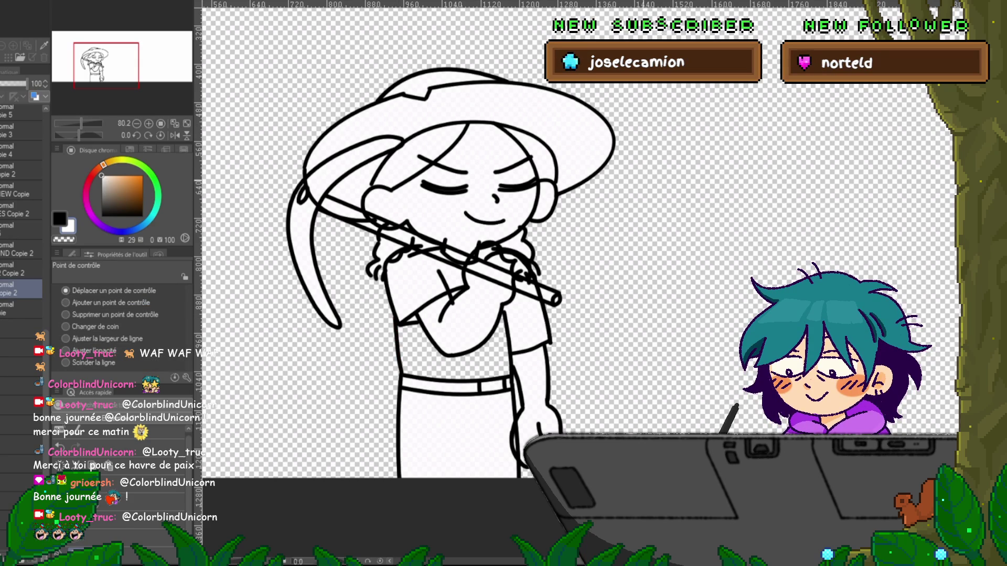
key("g")
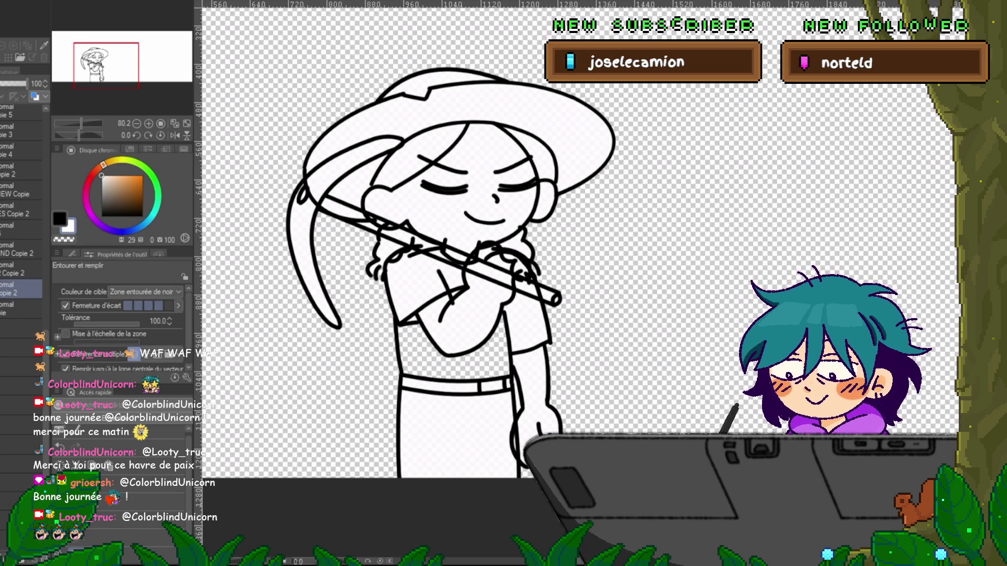
left_click(21, 327)
mouse_move(554, 262)
left_mouse_down()
mouse_move(368, 430)
mouse_move(555, 273)
left_mouse_up()
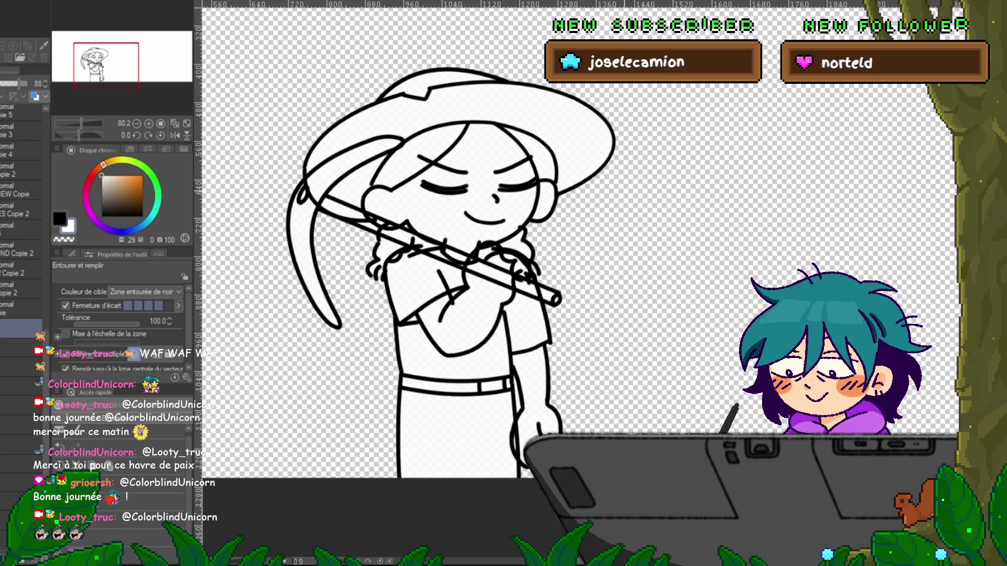
left_click(27, 83)
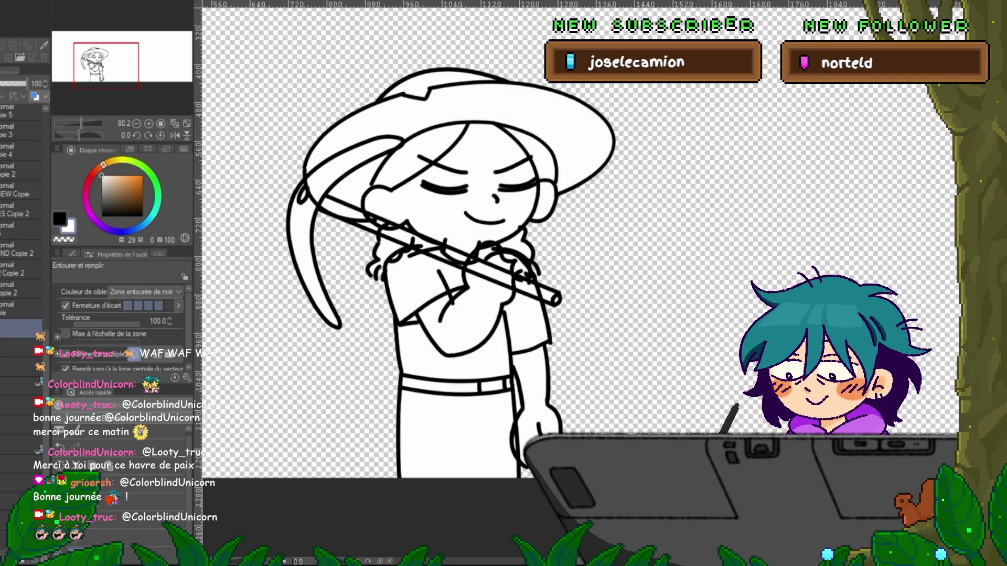
- Flip between animation frames to show the eyes-open drawing
key("Down")
key("Up")
key("Down")
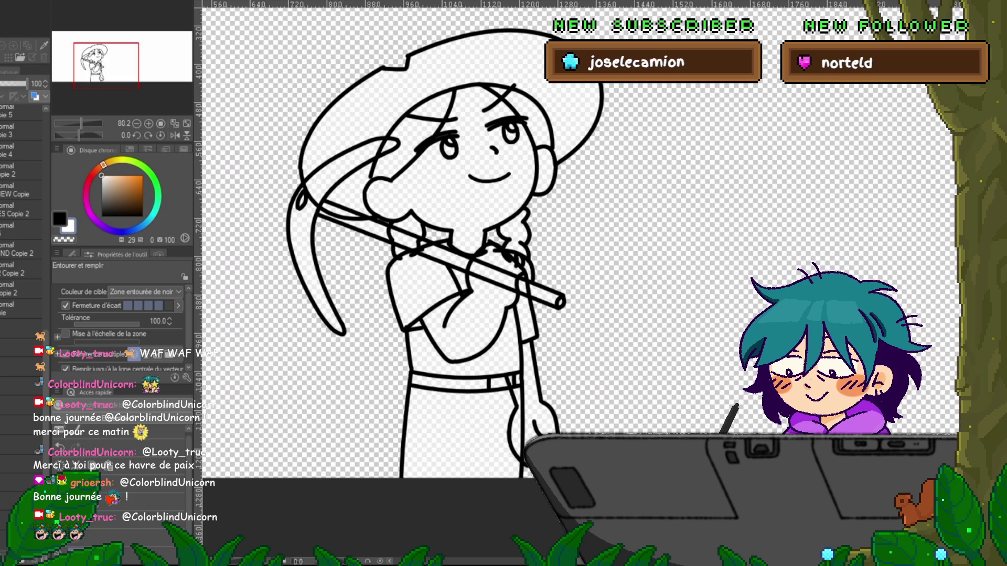
key("Up")
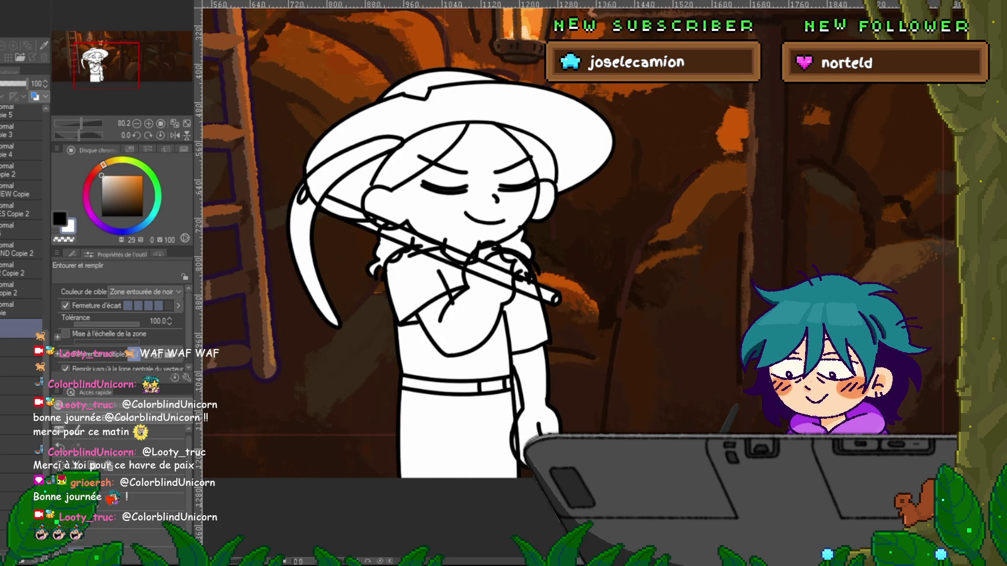
key("Right")
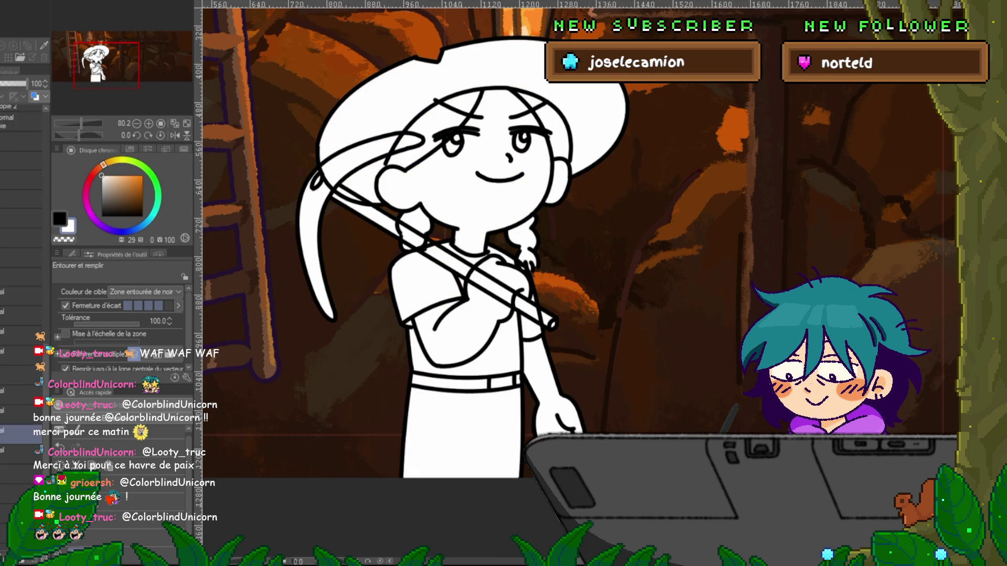
key("Right")
key("Left")
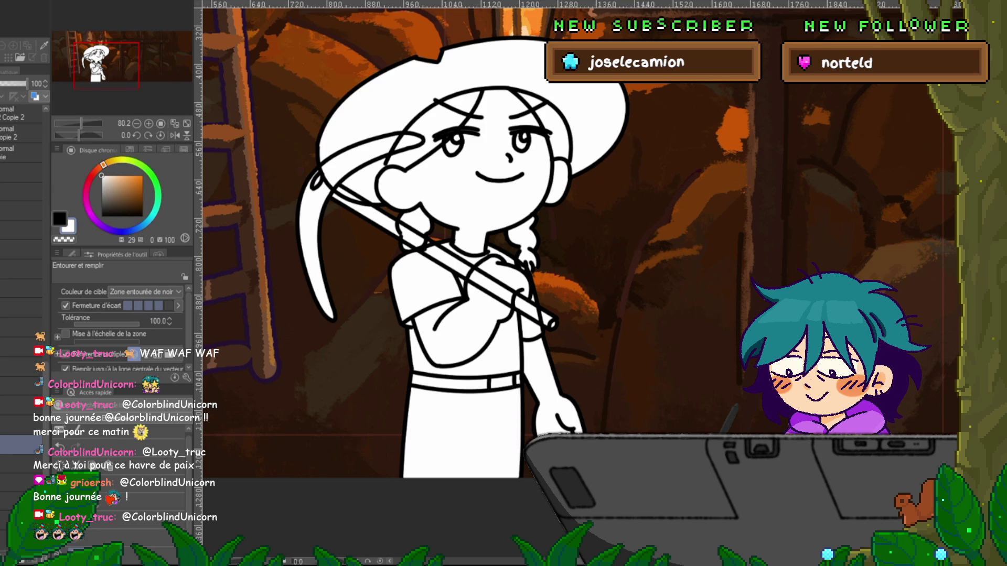
key("Right")
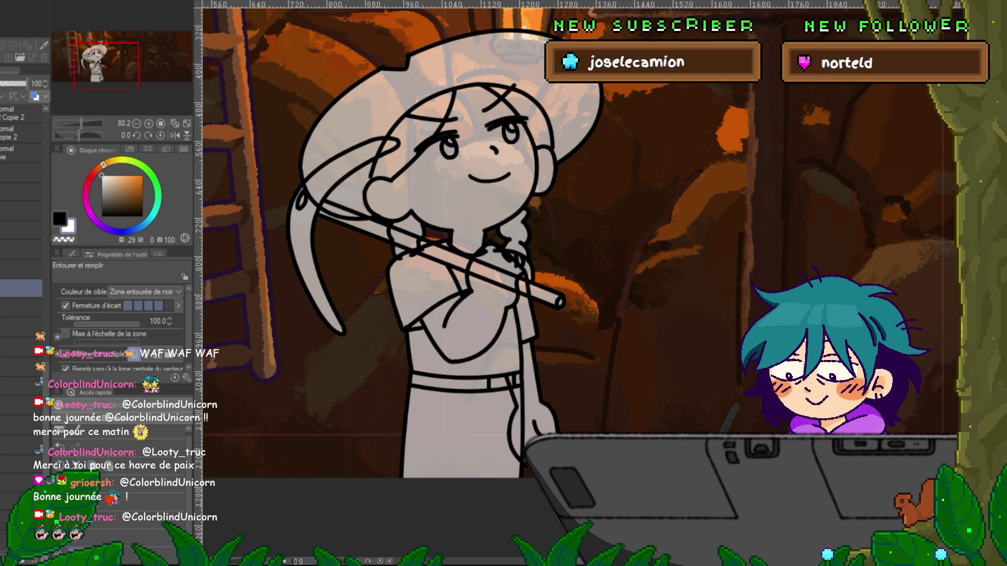
left_click(21, 308)
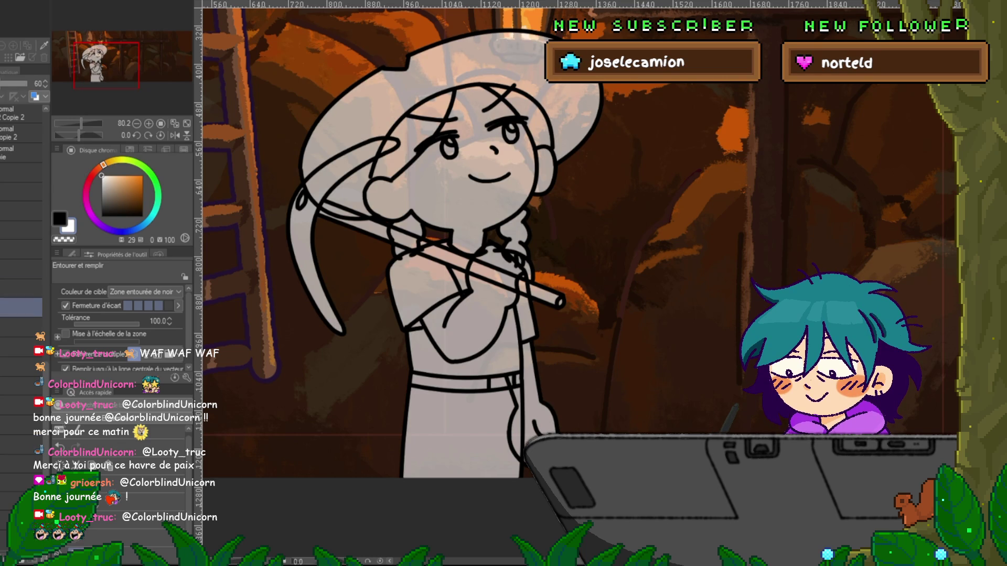
key("ctrl+z")
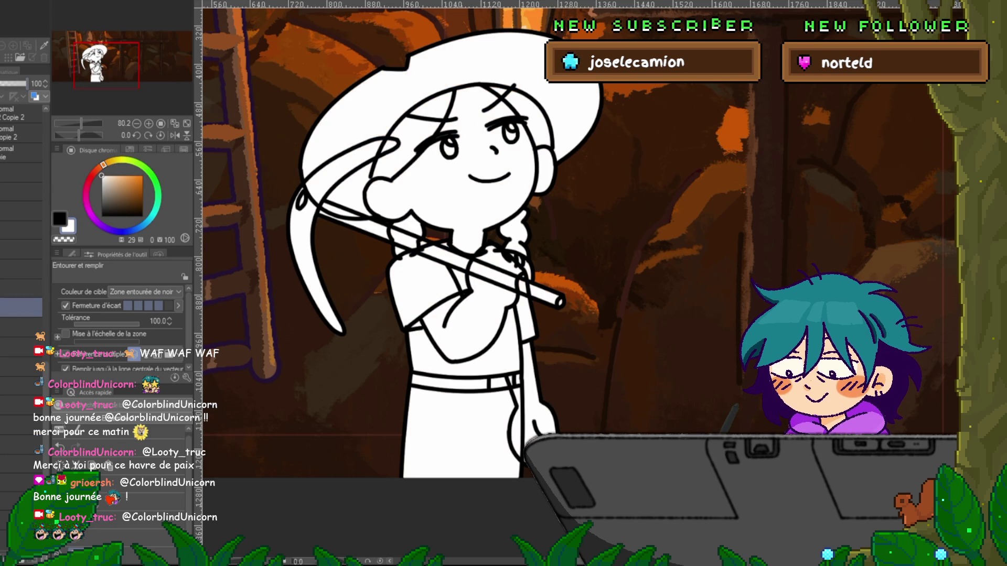
left_click(8, 83)
key("ctrl+z")
left_click(8, 83)
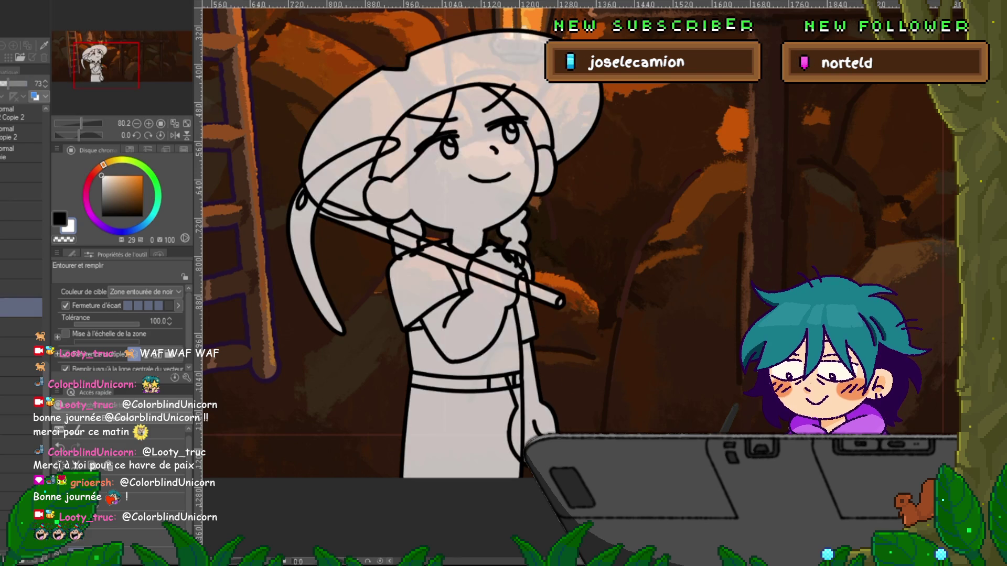
key("ctrl+z")
scroll(21, 262, "down", 5)
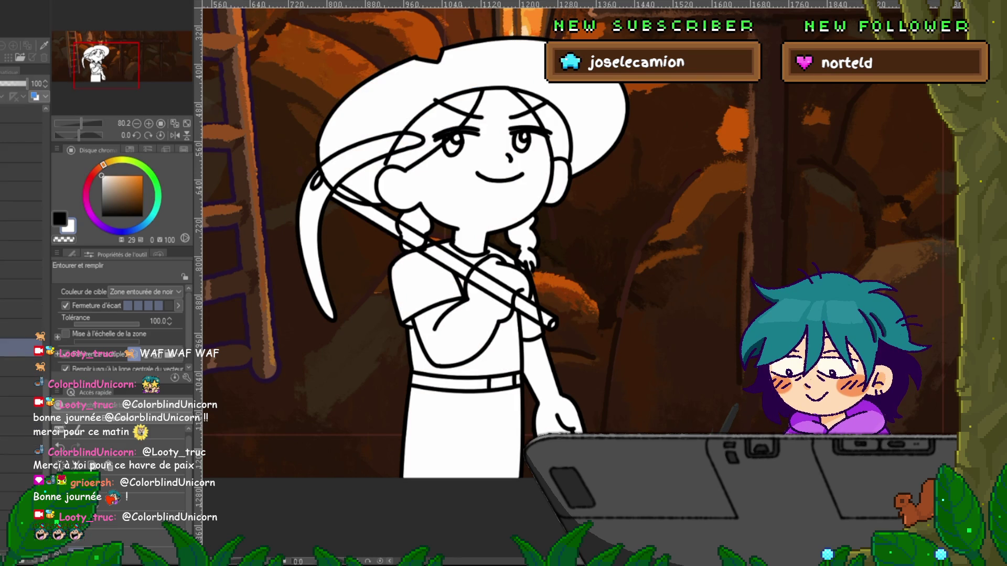
scroll(21, 388, "up", 3)
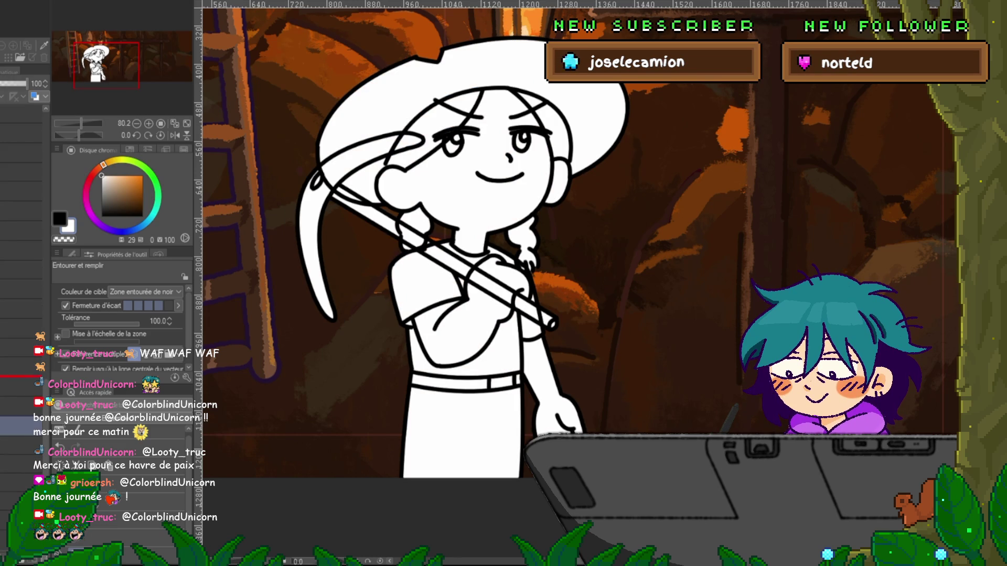
scroll(21, 398, "down", 2)
left_click_drag(26, 83, 12, 83)
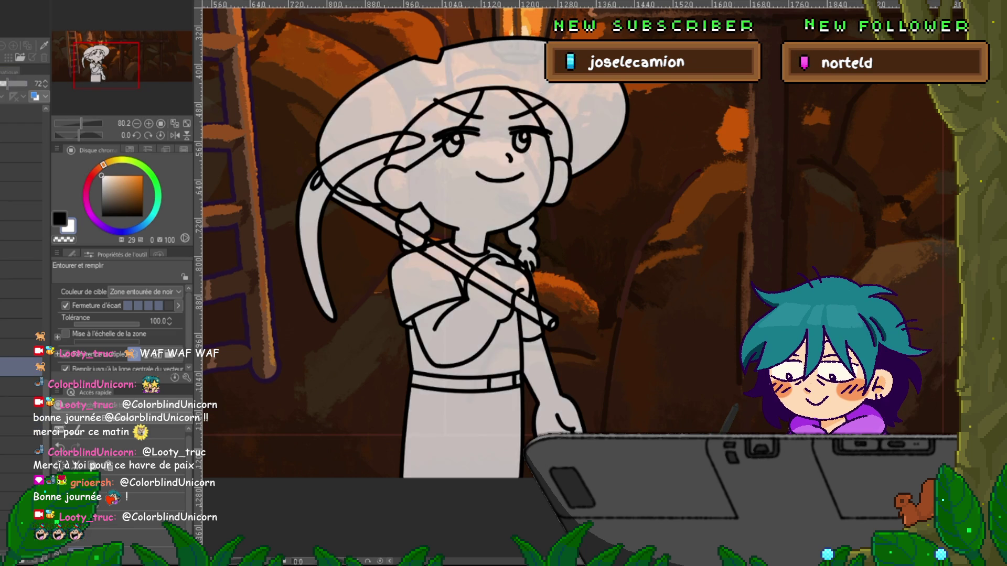
left_click(21, 113)
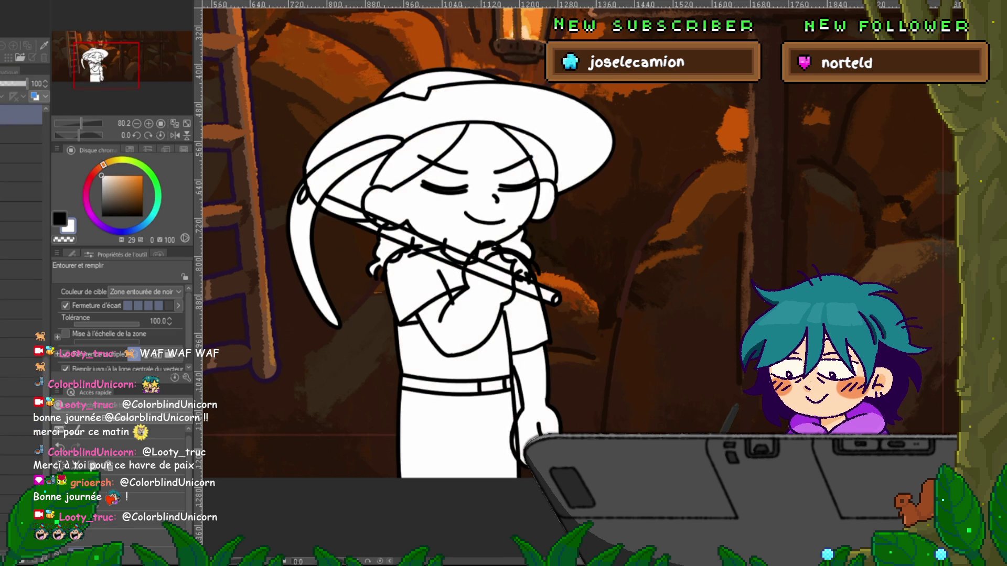
scroll(21, 168, "up", 4)
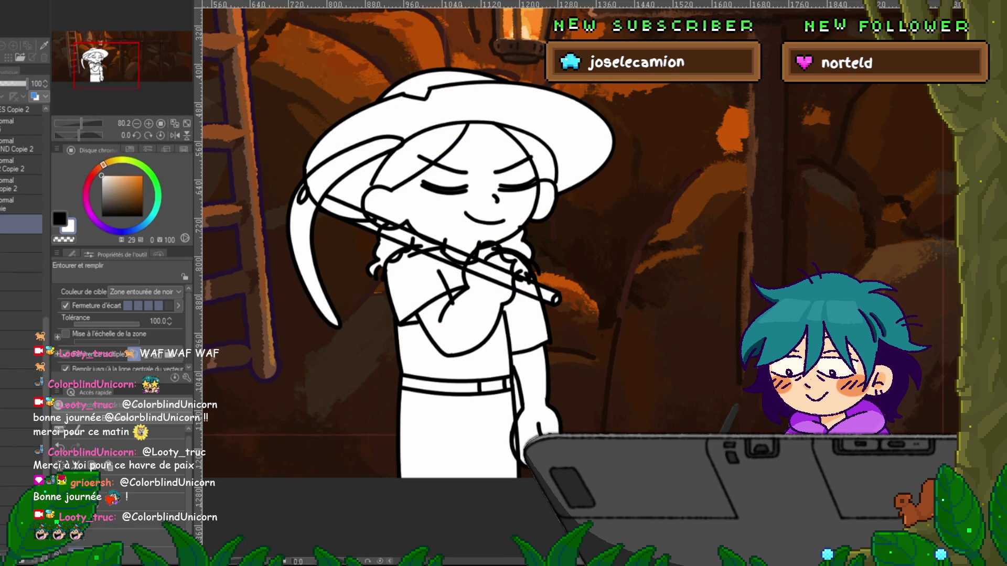
left_click(21, 359)
left_click(21, 224)
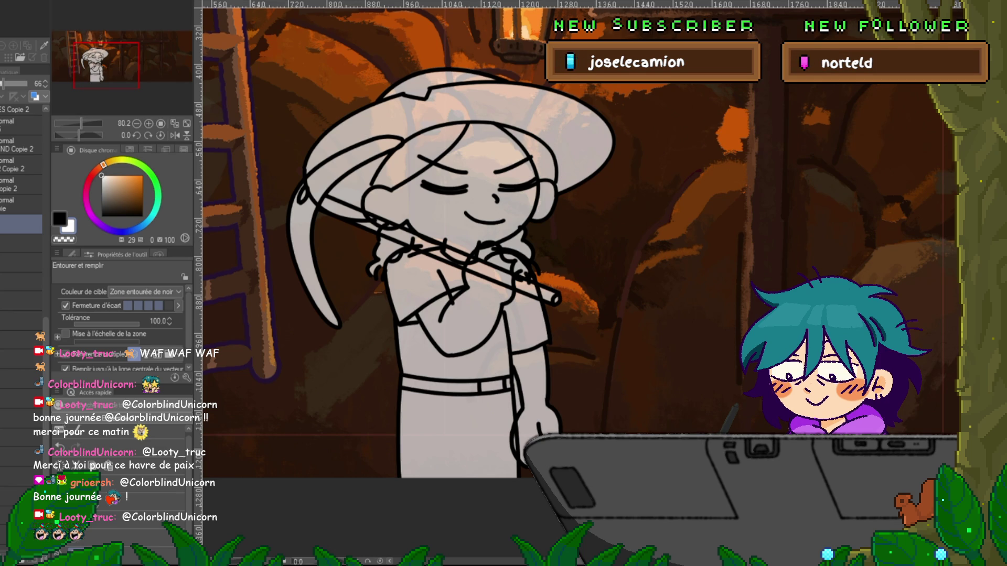
key("m")
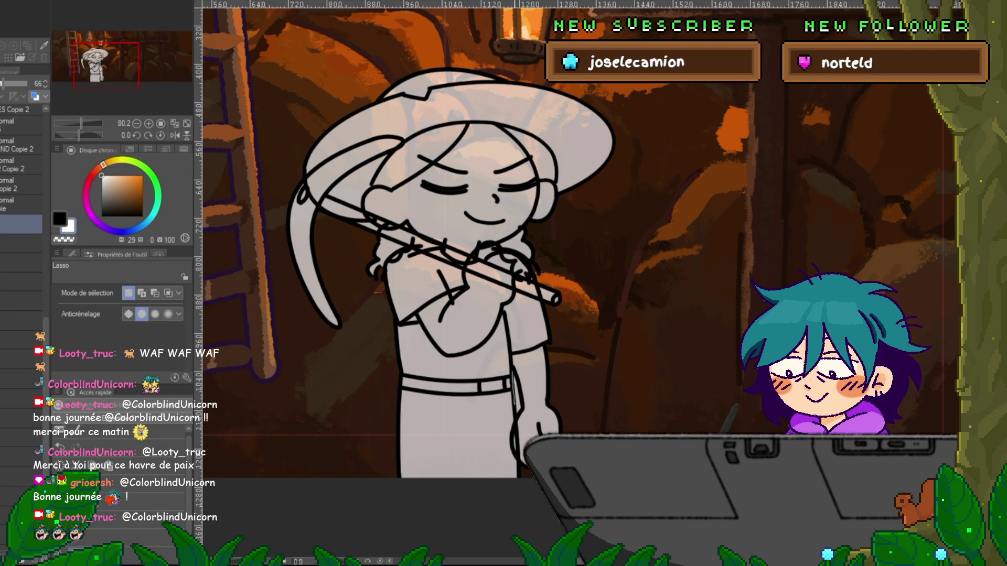
left_click_drag(512, 376, 519, 418)
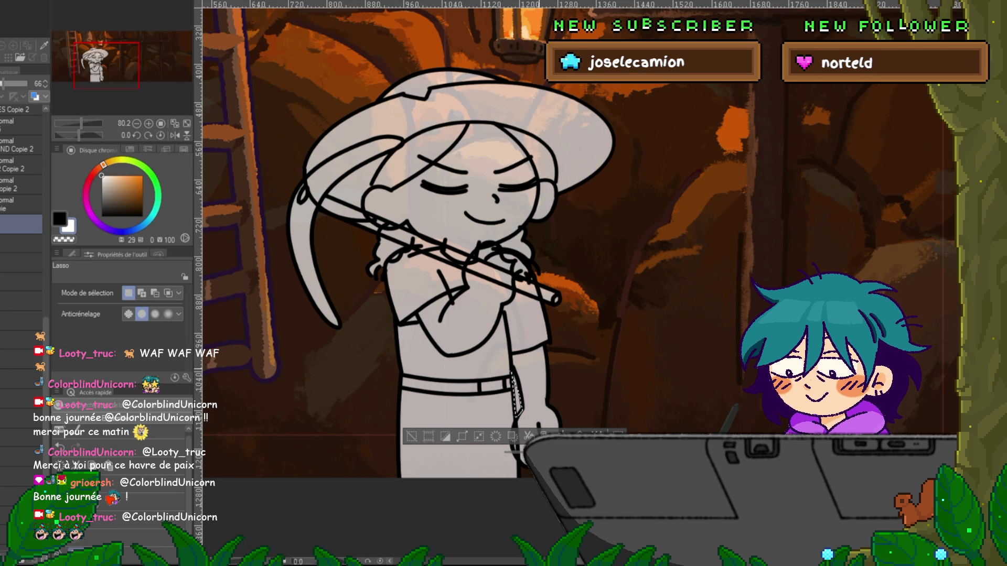
left_click_drag(511, 370, 518, 404)
key("ctrl+d")
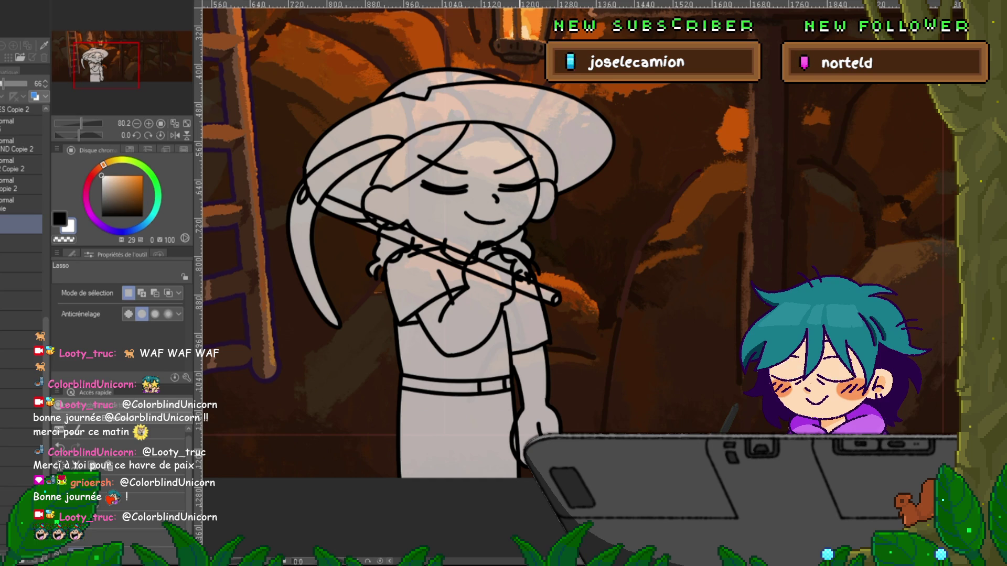
scroll(575, 272, "up", 2)
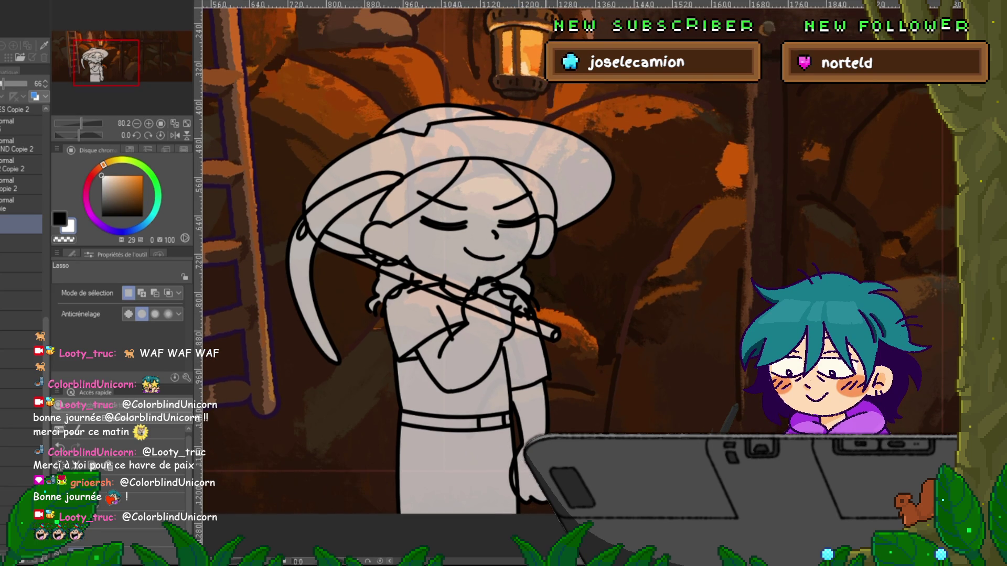
- Switch back and forth between the eyes-open and eyes-closed pose layers to compare
left_click(21, 359)
left_click(21, 224)
left_click(21, 358)
left_click(21, 224)
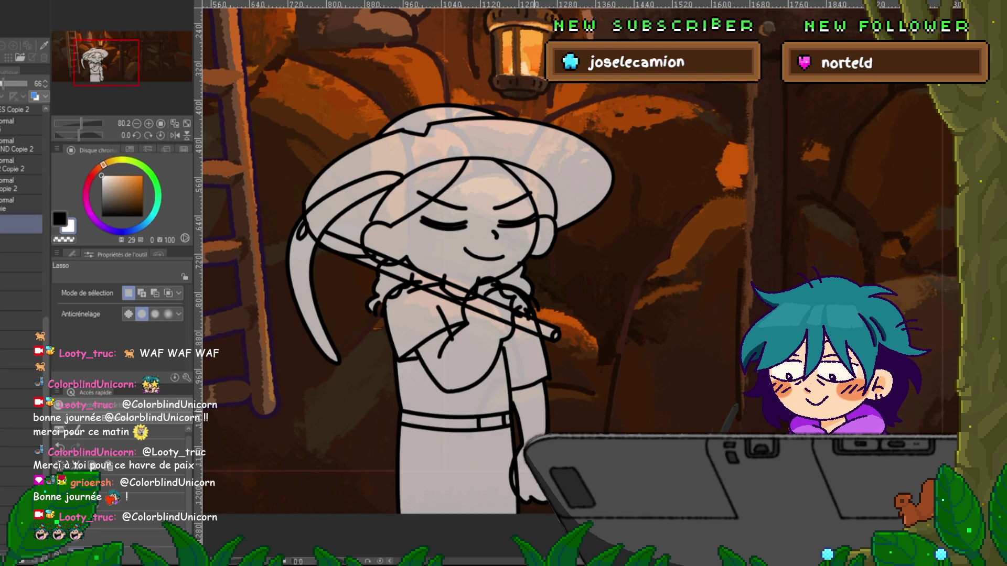
- With the Control point tool, select the top sketch layer, toggle its visibility, and zoom out to 36.4%
key("y")
left_click(21, 114)
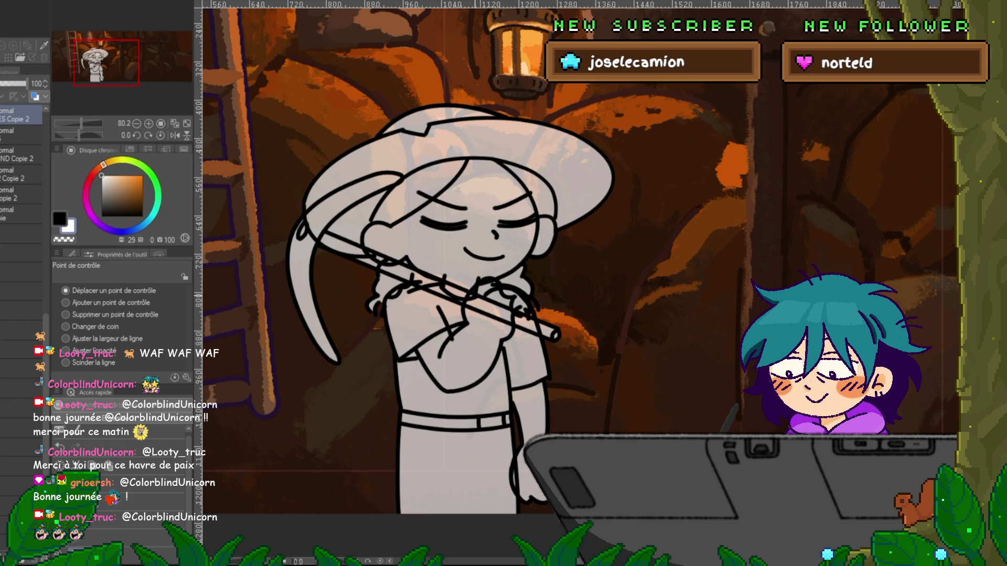
left_click(444, 281, "ctrl+shift")
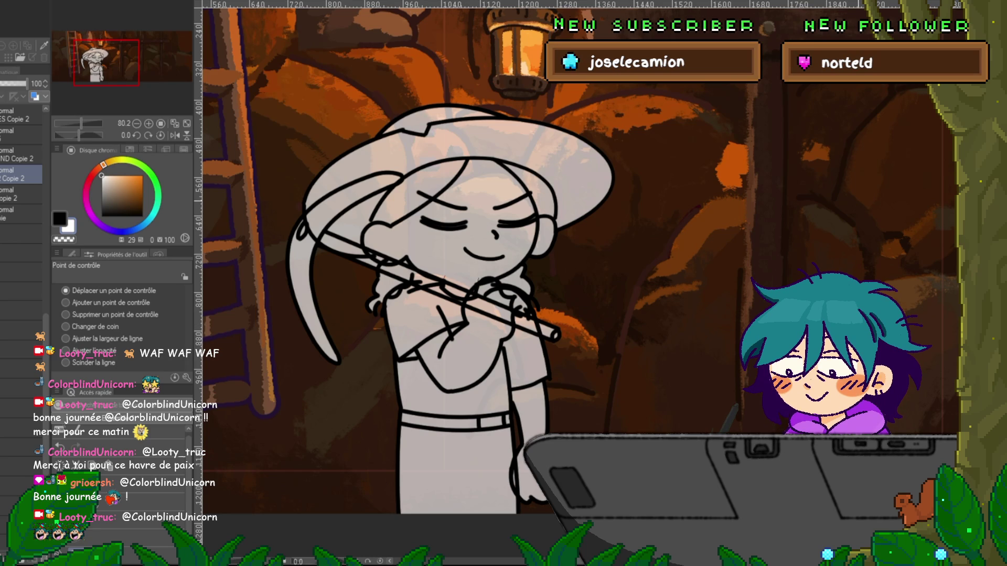
left_click(21, 114)
left_click(21, 114)
scroll(367, 314, "down", 5)
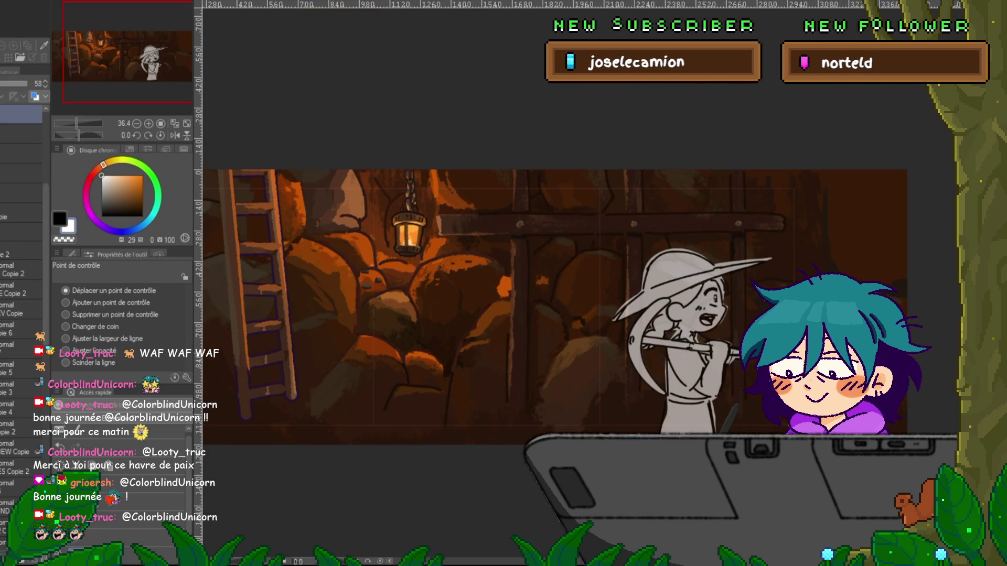
- Cycle between the left and right pose layers with Alt+[ and Alt+] to compare
key("alt+bracketright")
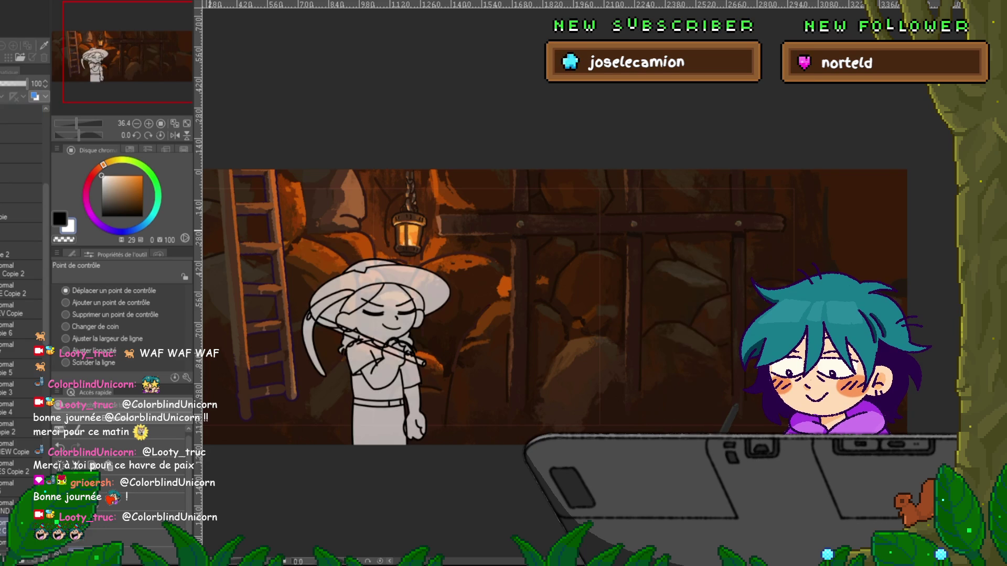
key("alt+bracketleft")
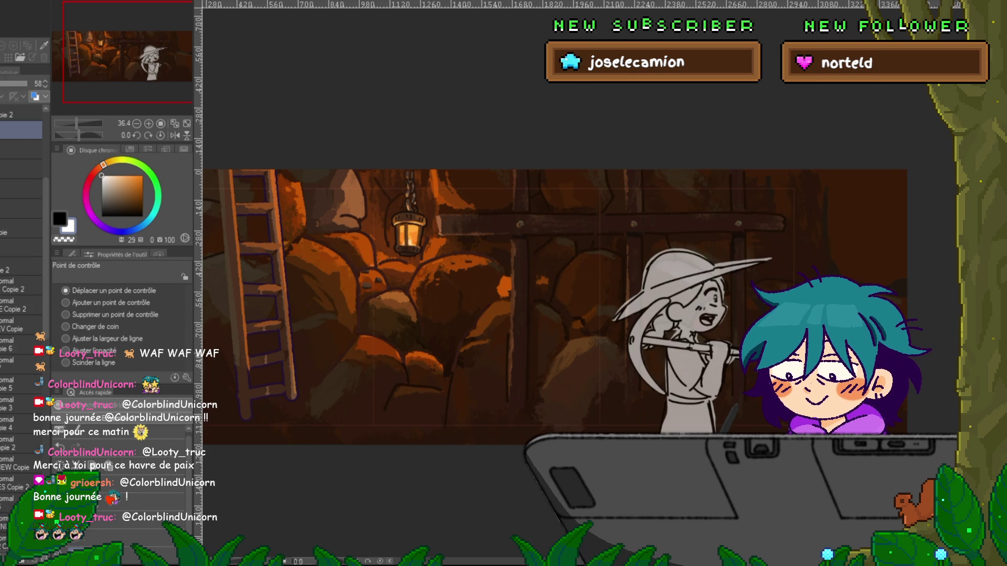
key("alt+bracketright")
key("alt+bracketleft")
key("alt+bracketright")
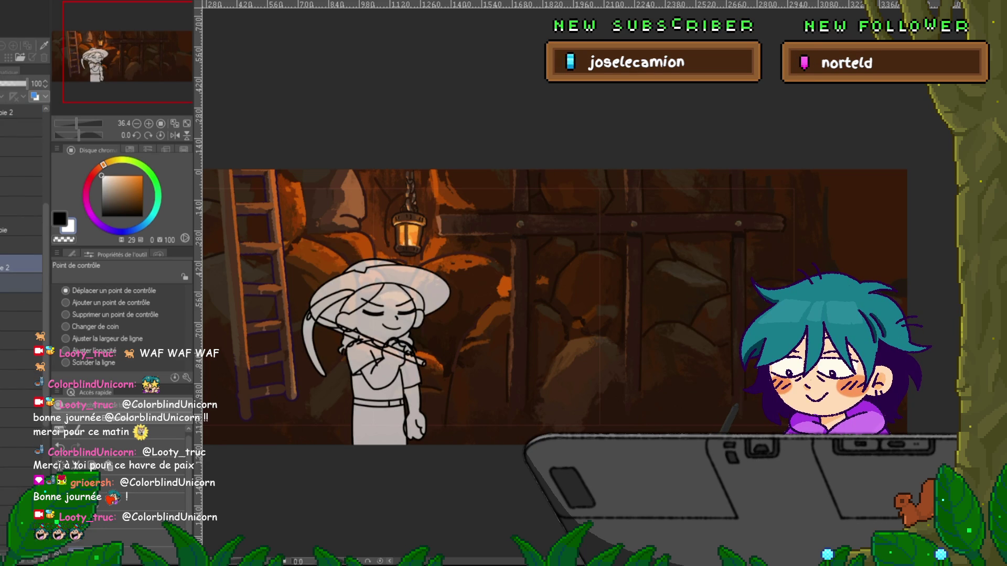
key("alt+bracketleft")
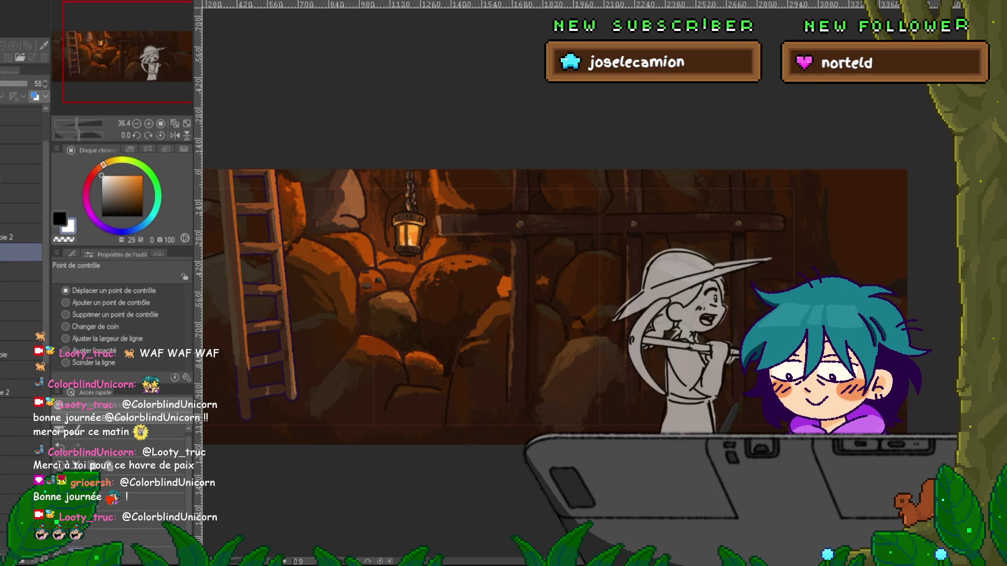
key("alt+bracketright")
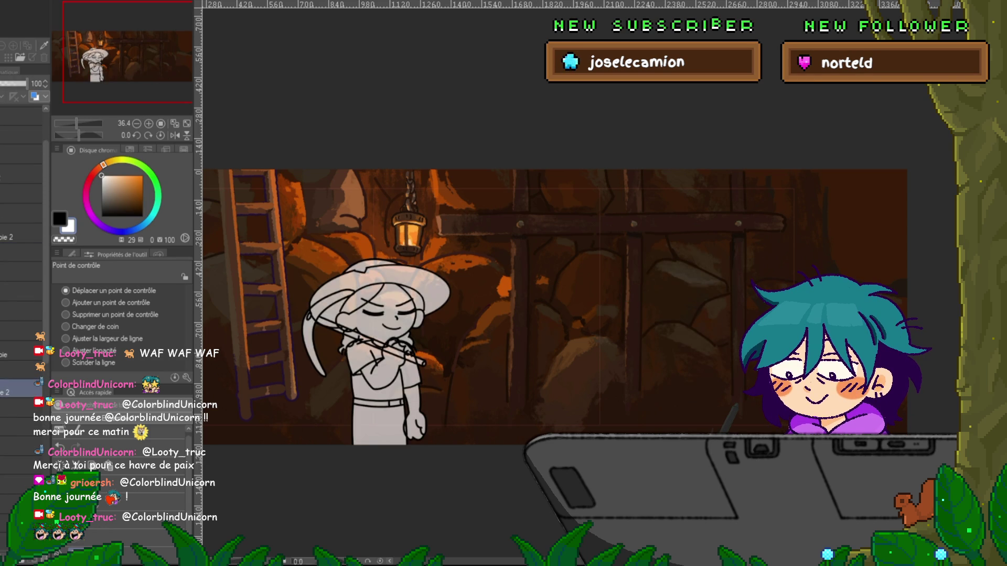
- Make both miner sketches visible, eyes-closed left and shouting right, and select the right miner's layer
left_click(21, 292)
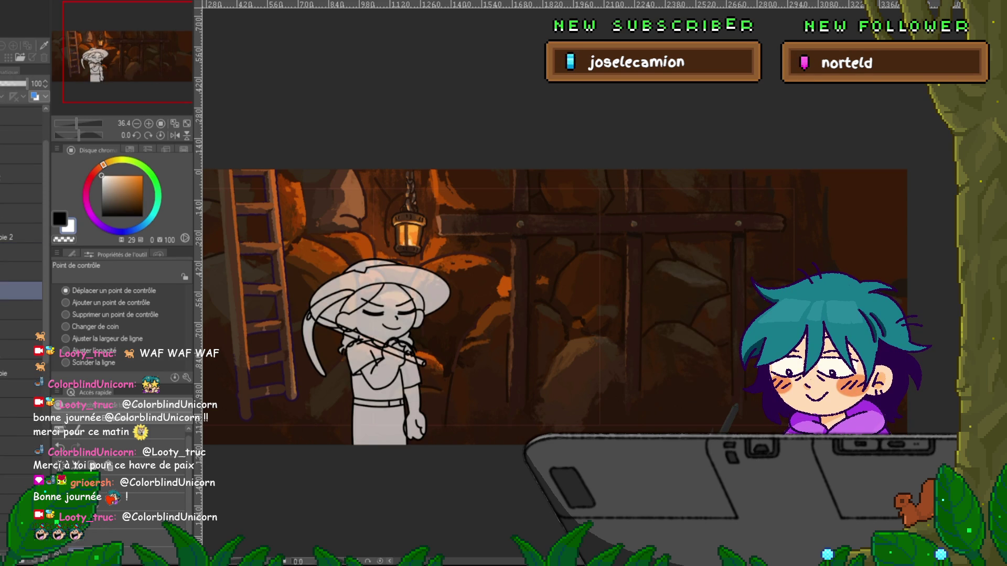
left_click(21, 408)
left_click(21, 309)
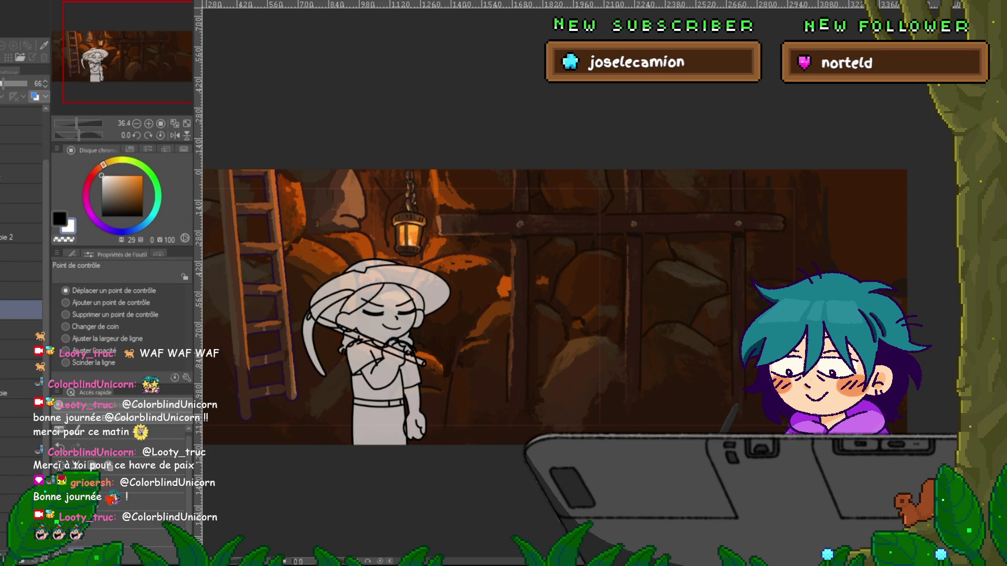
left_click(21, 291)
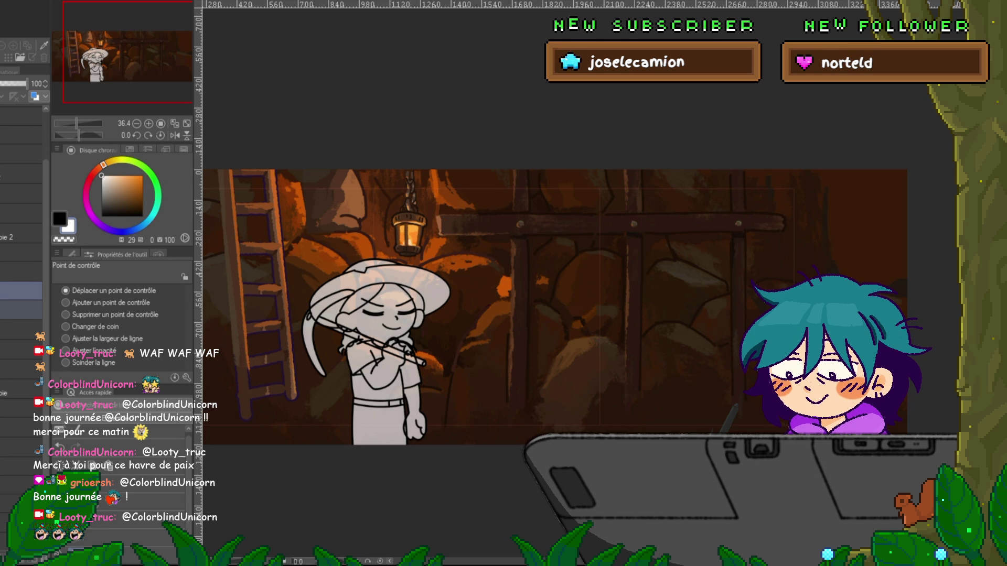
left_click(21, 173)
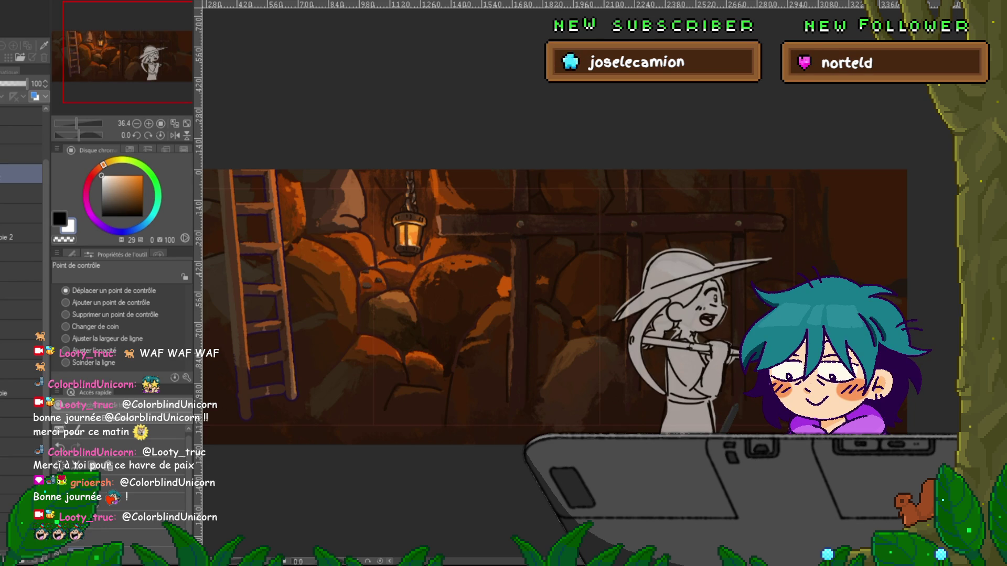
key("ctrl+v")
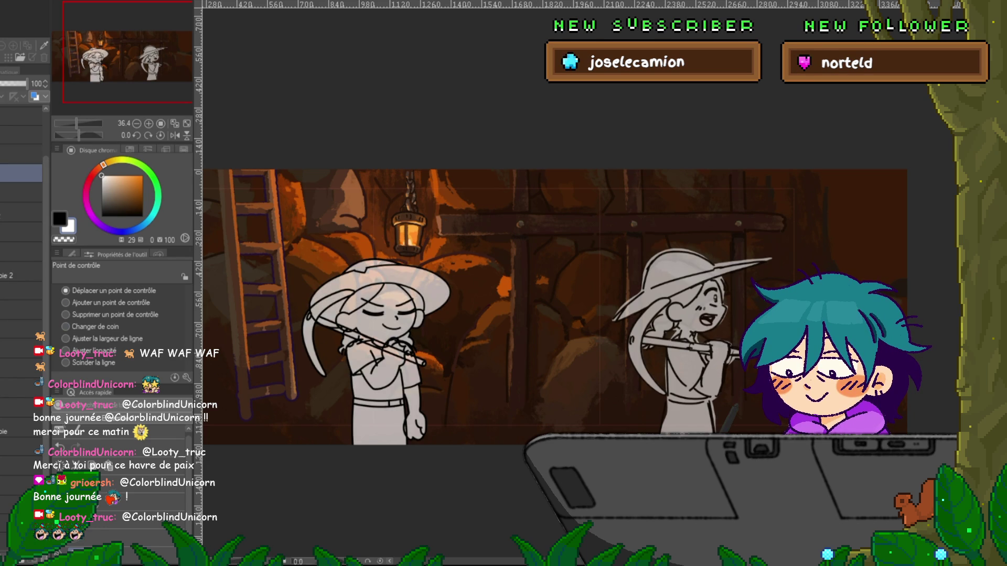
left_click(21, 291)
key("Delete")
left_click(21, 344)
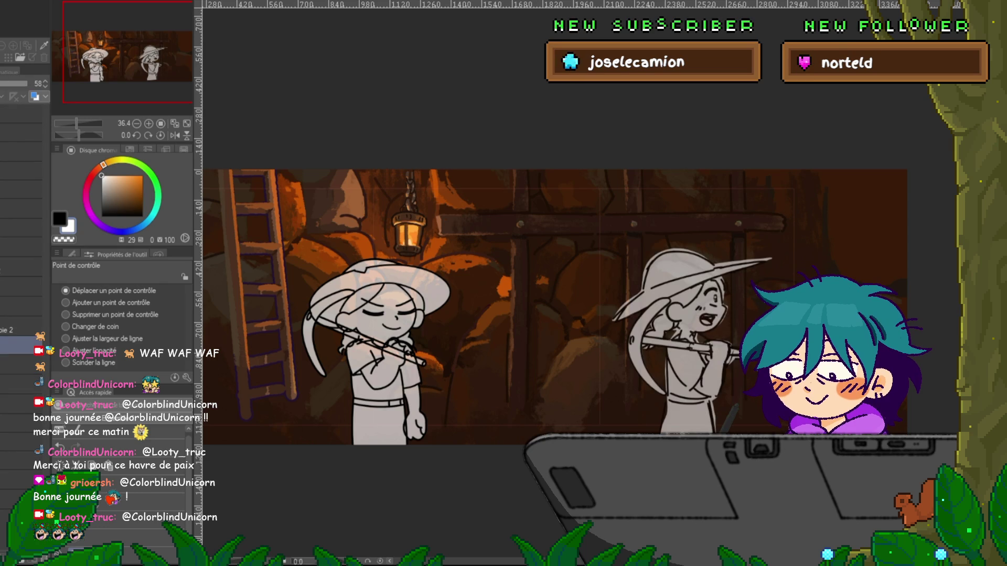
key("ctrl+t")
- Shift the open-mouthed miner left beside the closed-eyed miner, then zoom out to 50%
mouse_move(691, 343)
left_mouse_down()
mouse_move(494, 344)
mouse_move(530, 343)
left_mouse_up()
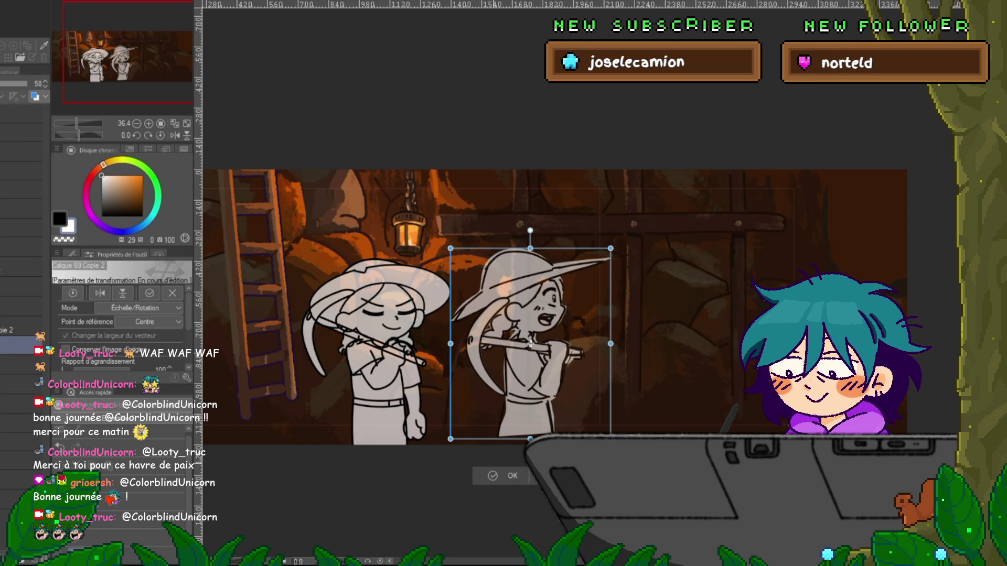
key("Escape")
scroll(471, 405, "up", 2)
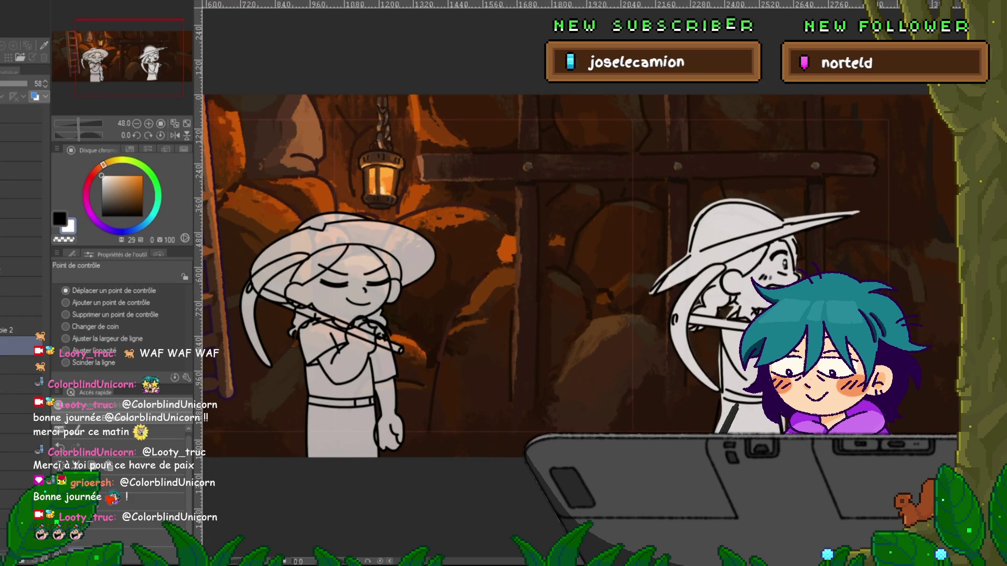
key("ctrl+t")
mouse_move(753, 323)
left_mouse_down()
mouse_move(497, 324)
mouse_move(532, 324)
left_mouse_up()
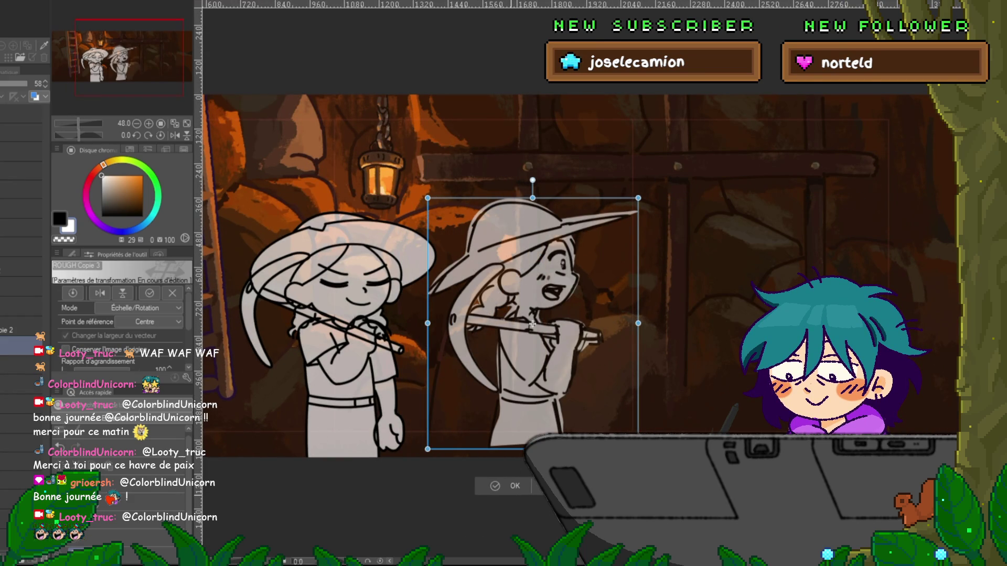
key("Return")
scroll(443, 366, "up", 1)
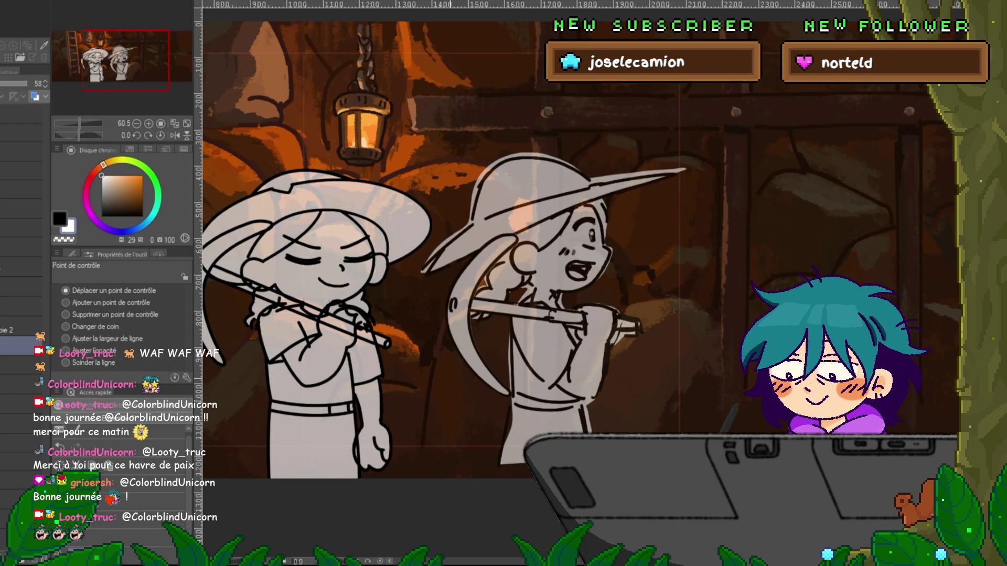
key("ctrl+minus")
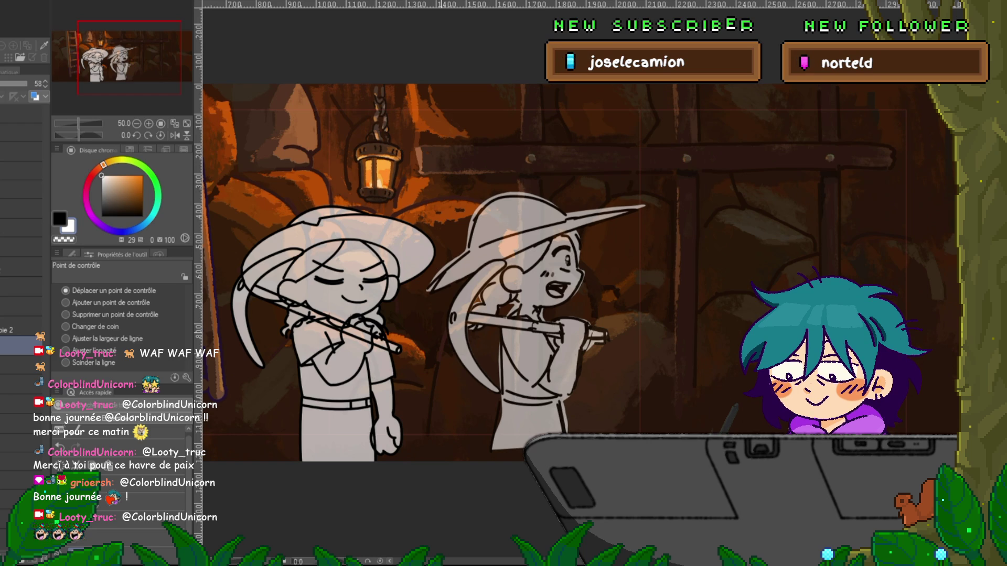
- Toggle the second miner's sketch on and off, then add a new layer 10 above layer 9
left_click(21, 345)
left_click(21, 345)
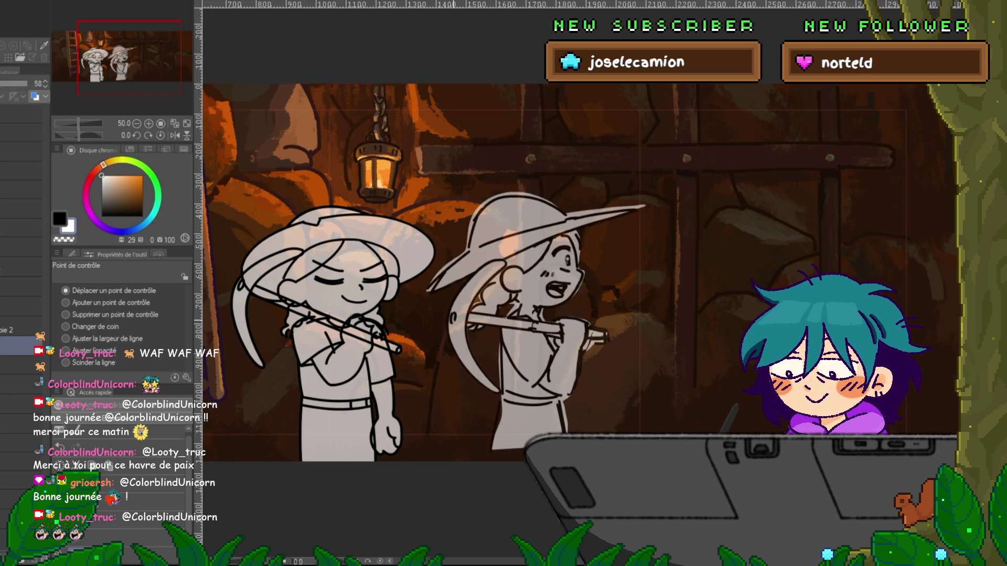
left_click(21, 345)
left_click(21, 346)
left_click(21, 345)
left_click(21, 345)
left_click(21, 228)
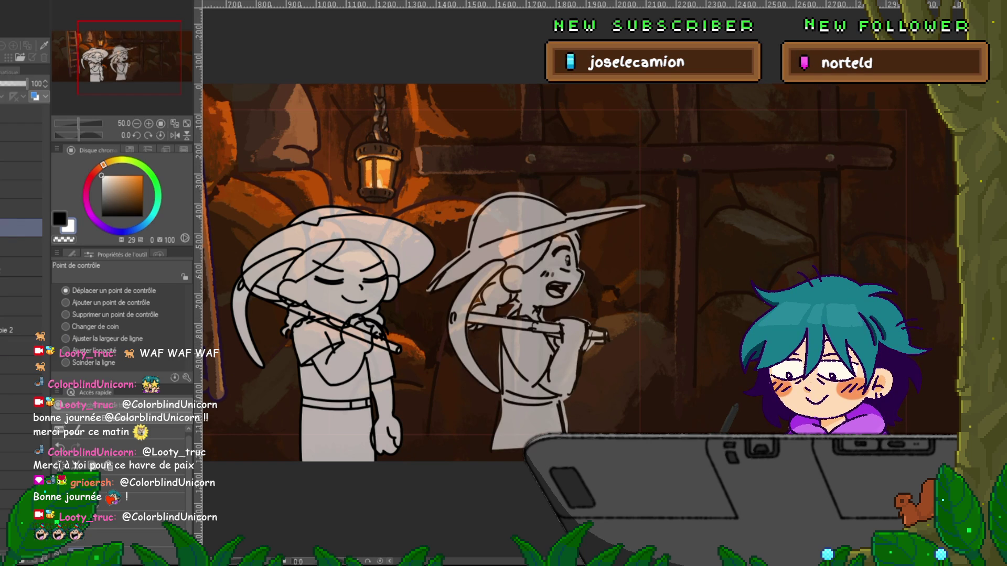
scroll(21, 235, "down", 2)
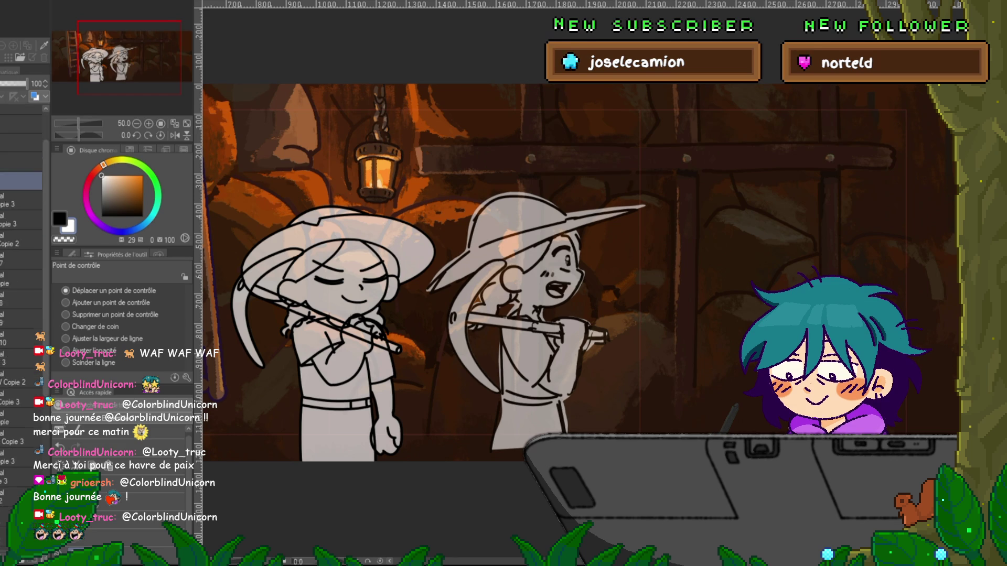
scroll(21, 262, "down", 2)
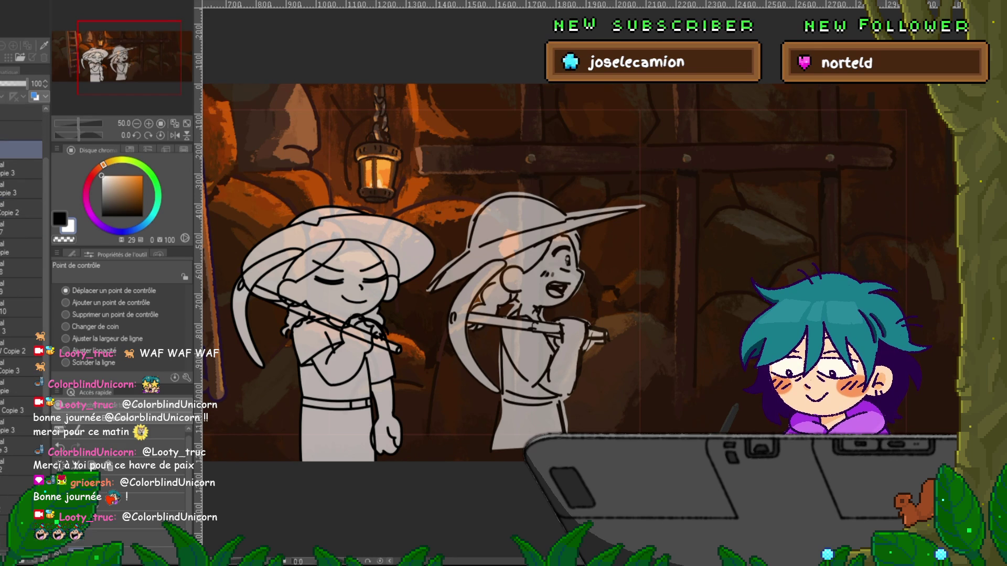
left_click(21, 288)
left_click(21, 307, "shift")
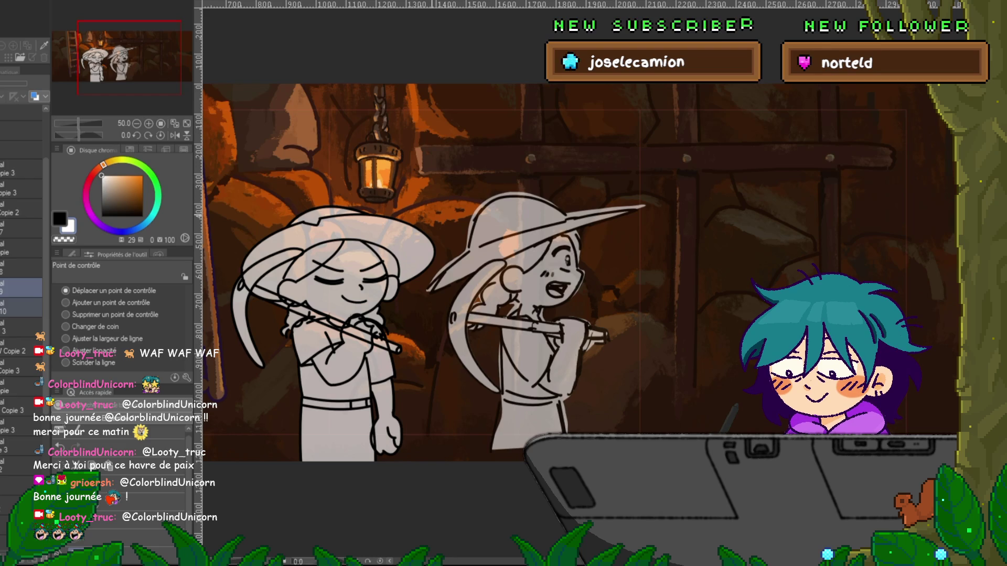
- Flip the right and left miners' sketch layers on and off to compare their lines
scroll(21, 262, "down", 3)
left_click(2, 205)
left_click(1, 205)
left_click(2, 205)
left_click(1, 205)
left_click(1, 205)
left_click(1, 205)
left_click(2, 205)
left_click(2, 205)
left_click(2, 205)
left_click(2, 205)
left_click(2, 205)
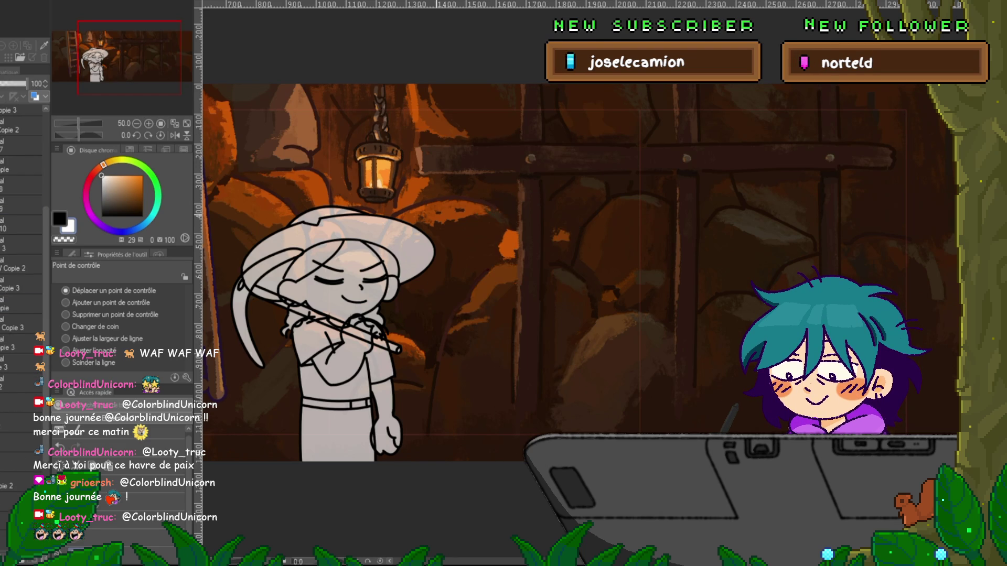
left_click(1, 205)
left_click(2, 205)
scroll(21, 263, "down", 2)
left_click(2, 166)
left_click(2, 165)
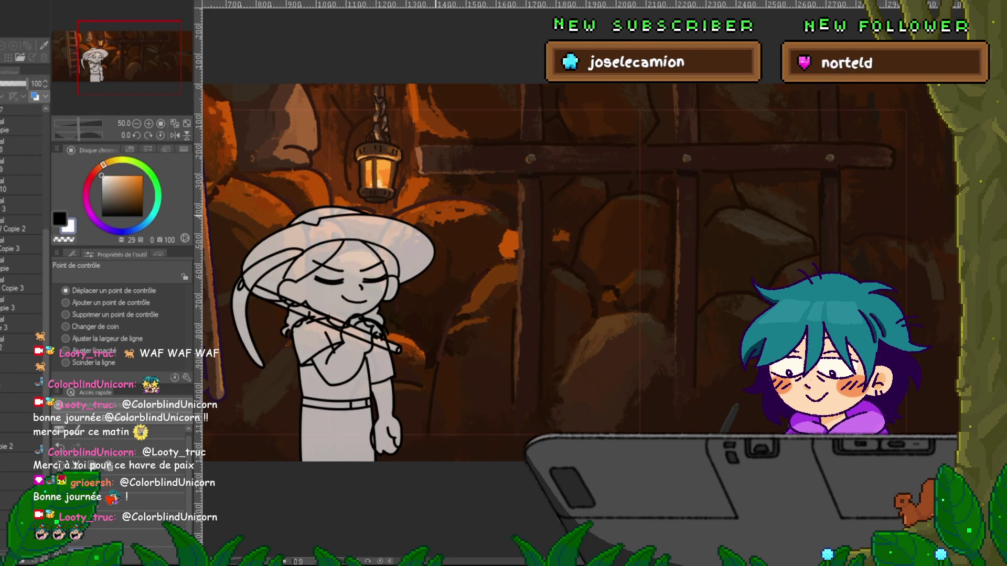
left_click(1, 166)
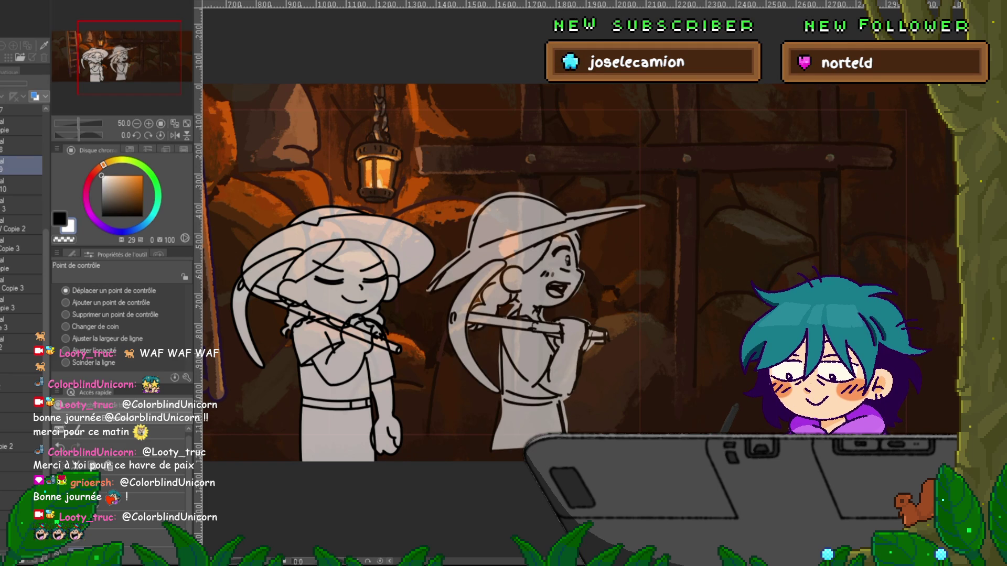
- Make the right character's sketch visible beside the left miner
left_click(21, 224)
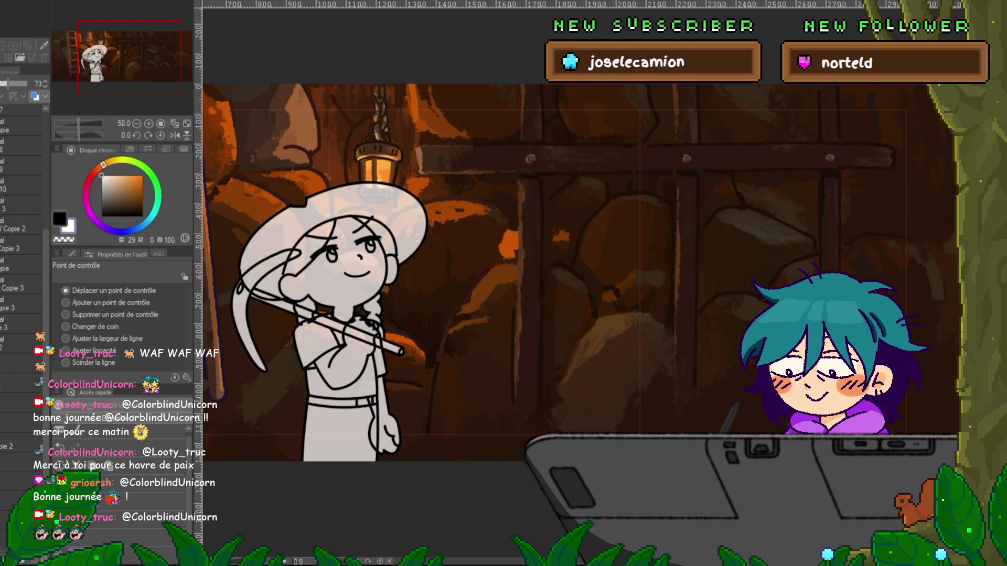
scroll(21, 220, "down", 1)
scroll(21, 220, "down", 3)
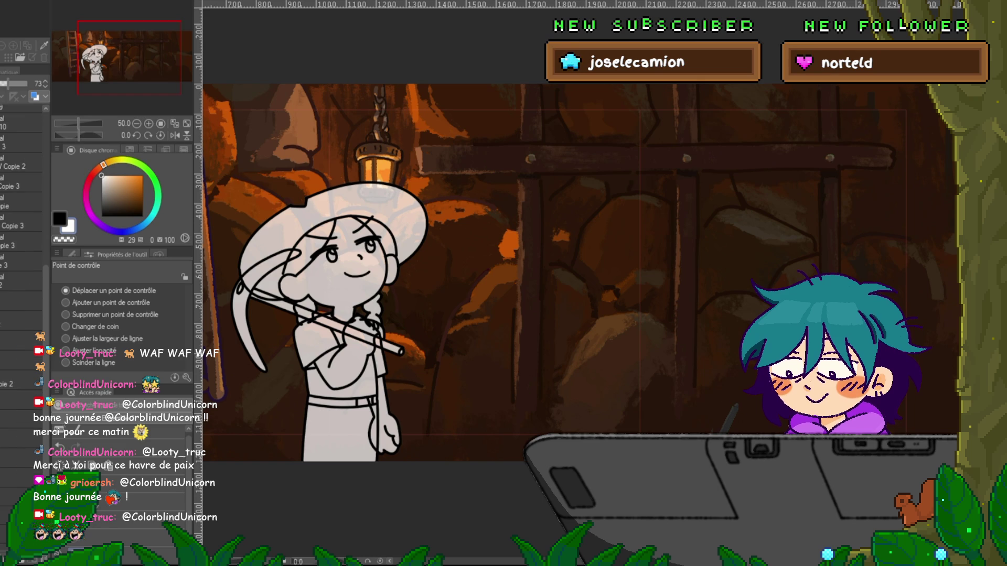
left_click(21, 415)
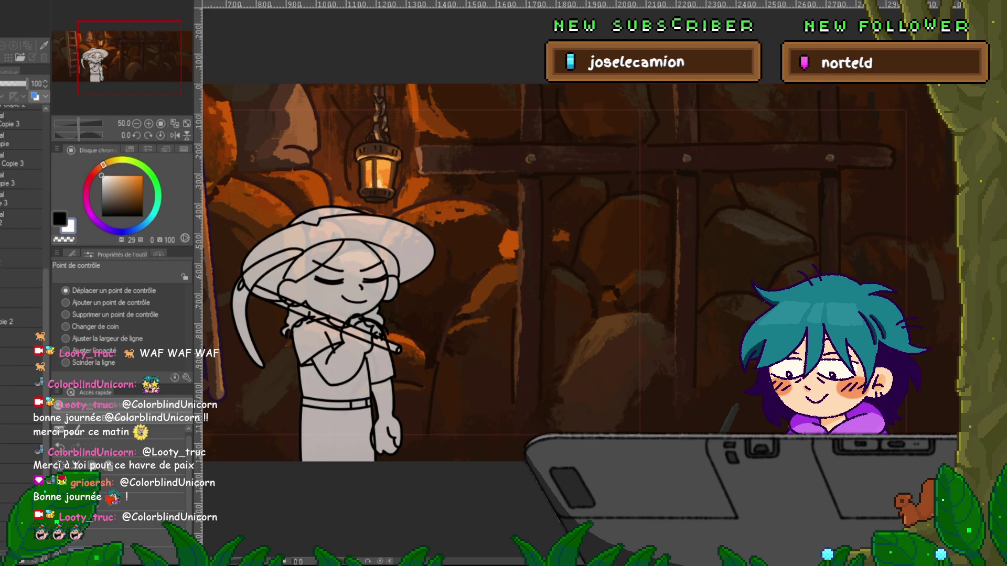
left_click(21, 175)
scroll(21, 262, "up", 8)
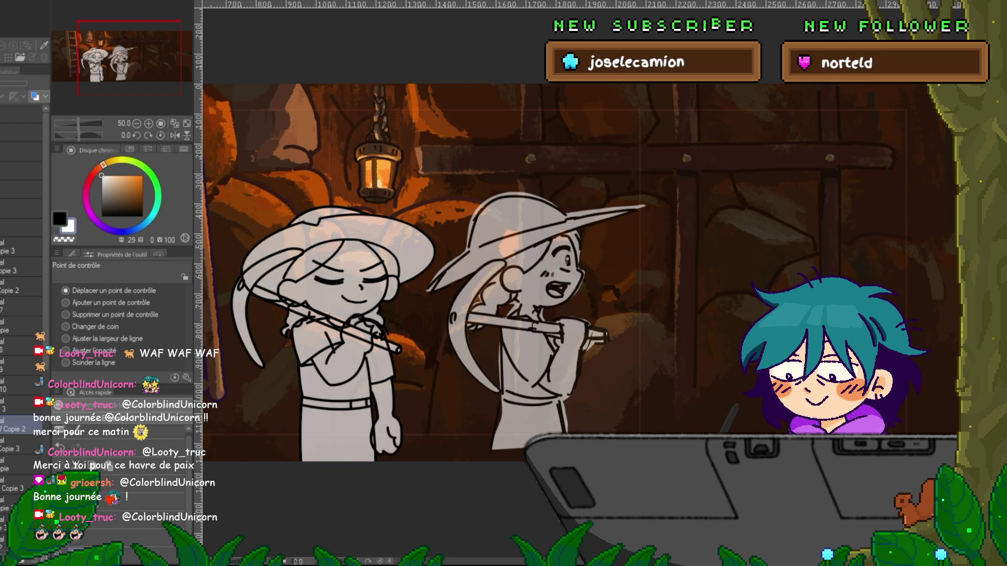
- Change the left miner's visible layer to the drawing where she looks up
left_click(21, 228)
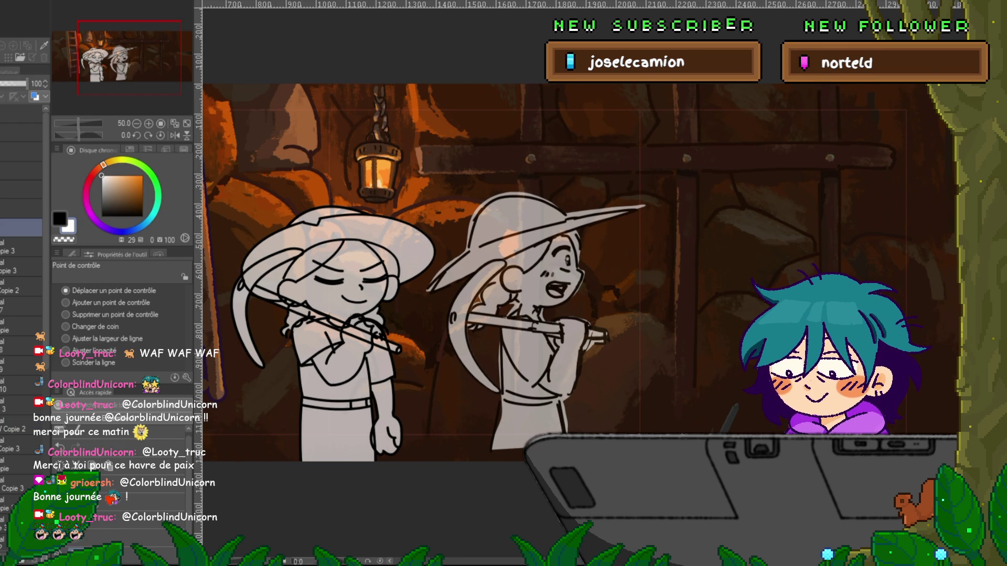
left_click(21, 246)
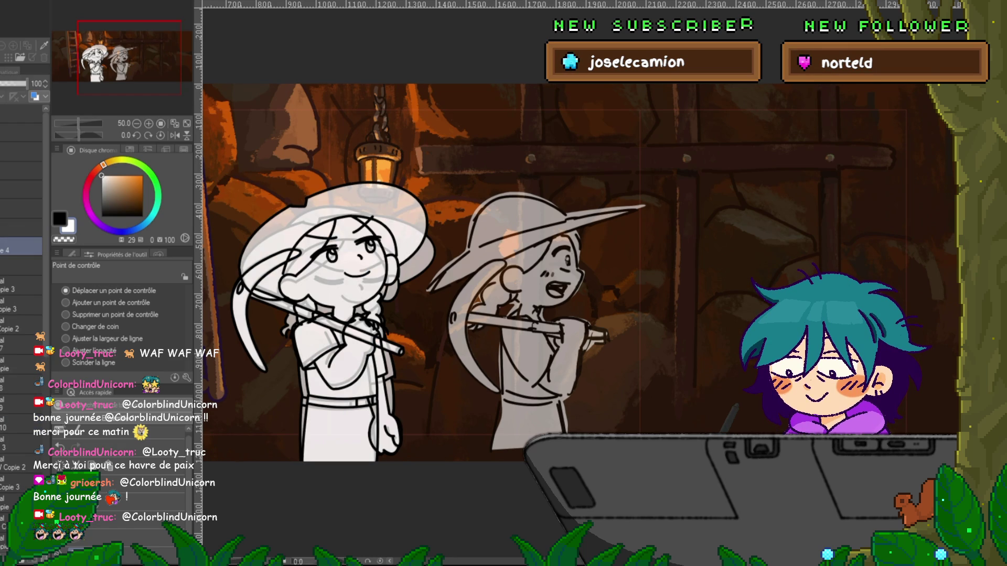
left_click(21, 265)
left_click(21, 227)
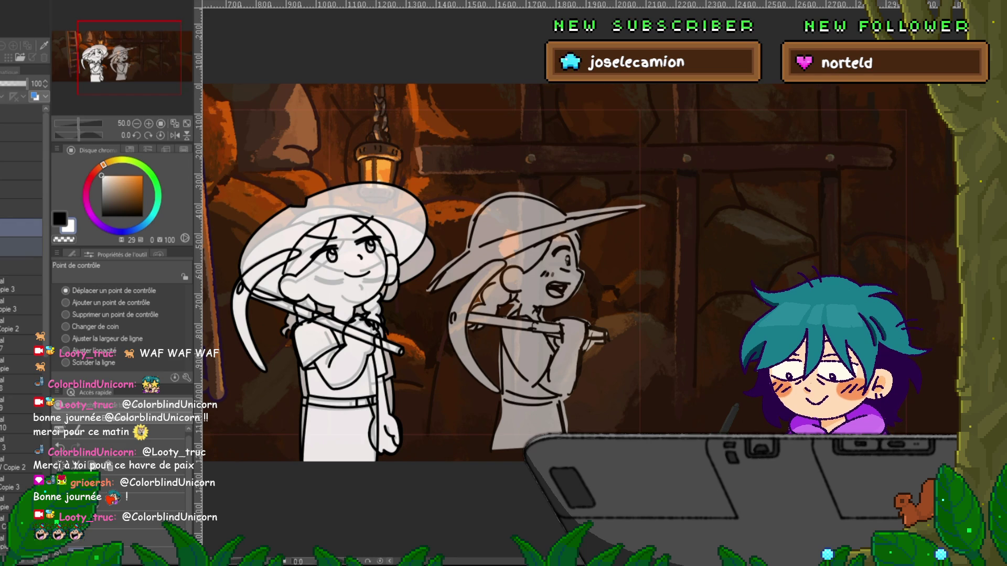
left_click(21, 368)
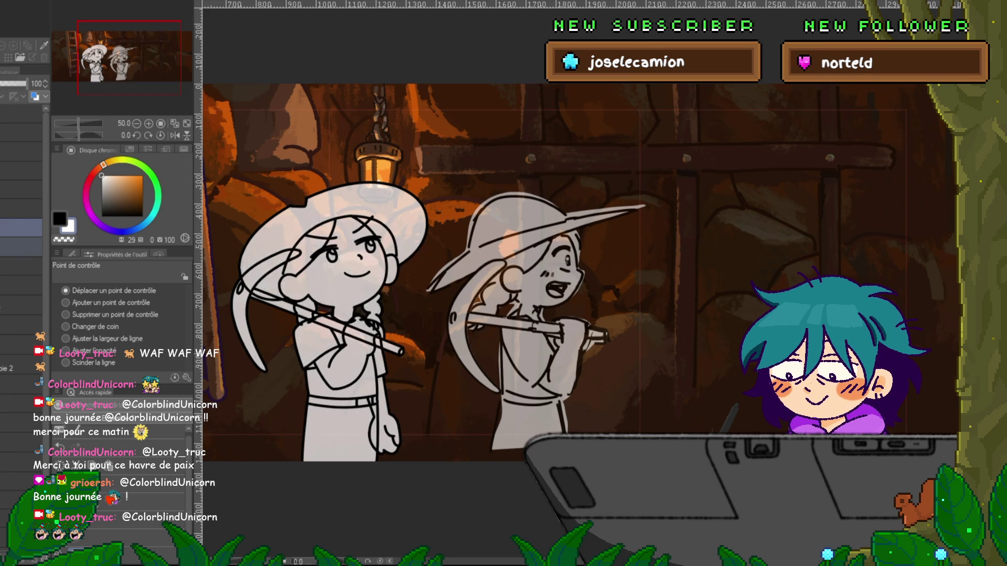
left_click(21, 247)
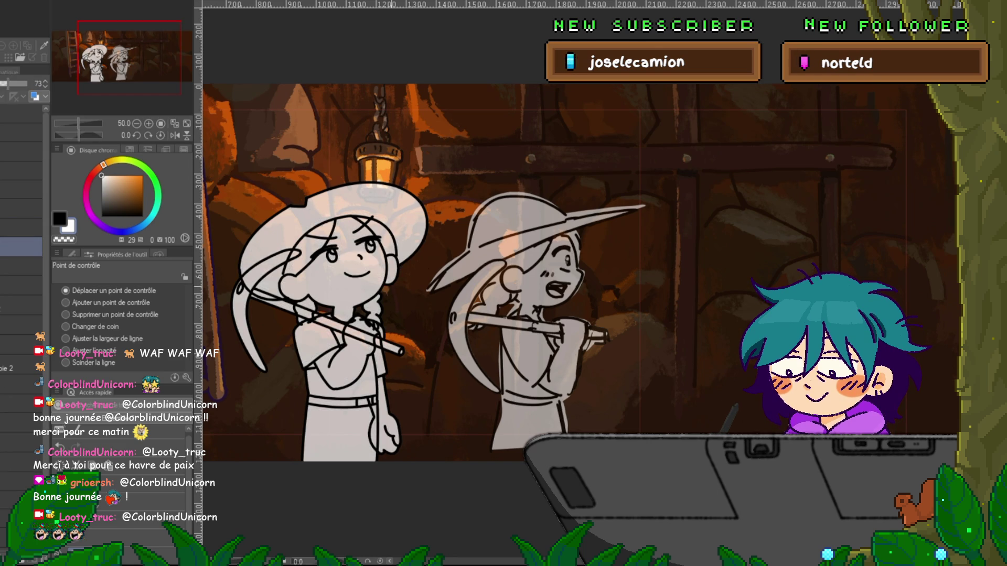
scroll(356, 310, "up", 1)
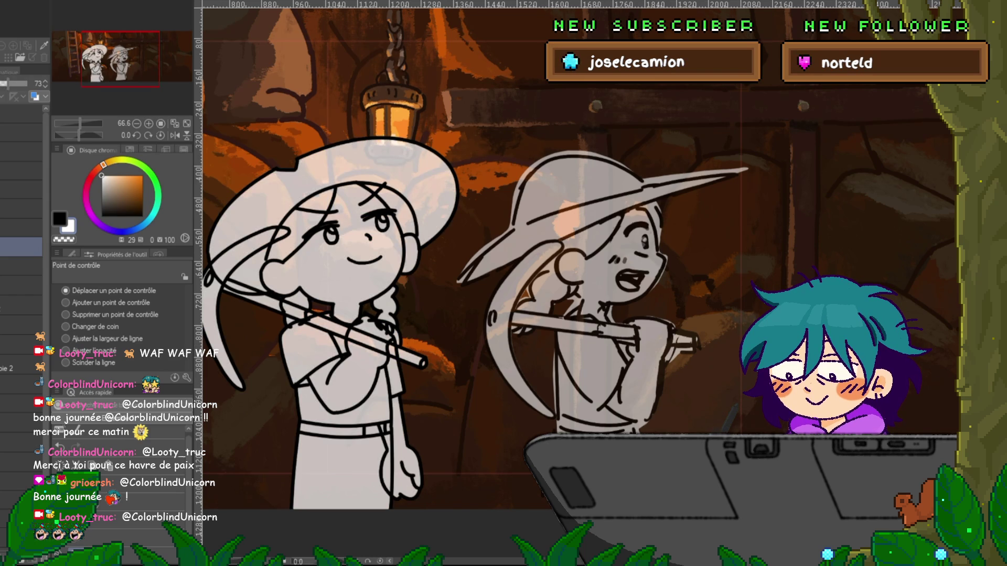
- Scale the right character's layer up to about 103%
left_click(21, 384)
key("ctrl+t")
left_click_drag(602, 150, 602, 139)
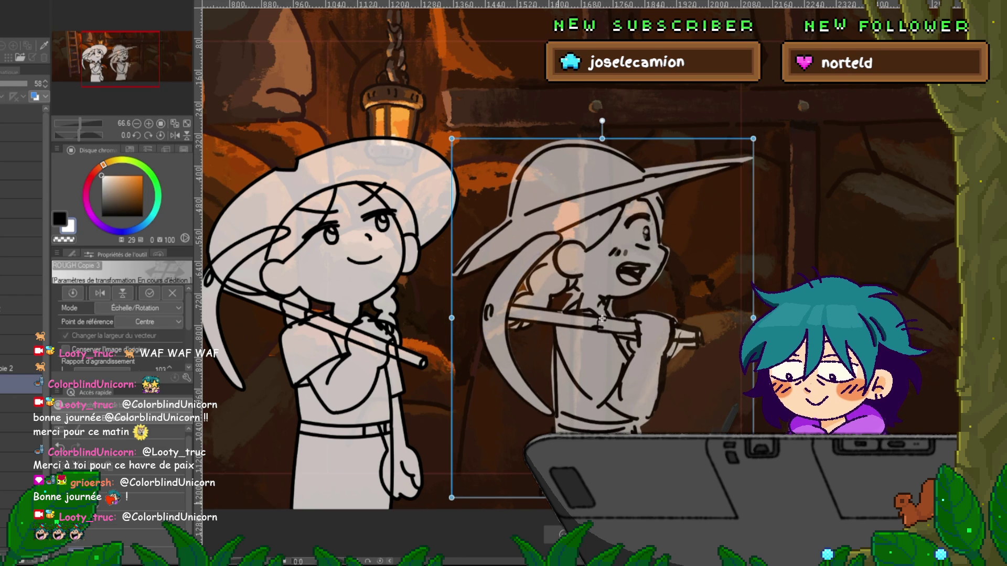
key("y")
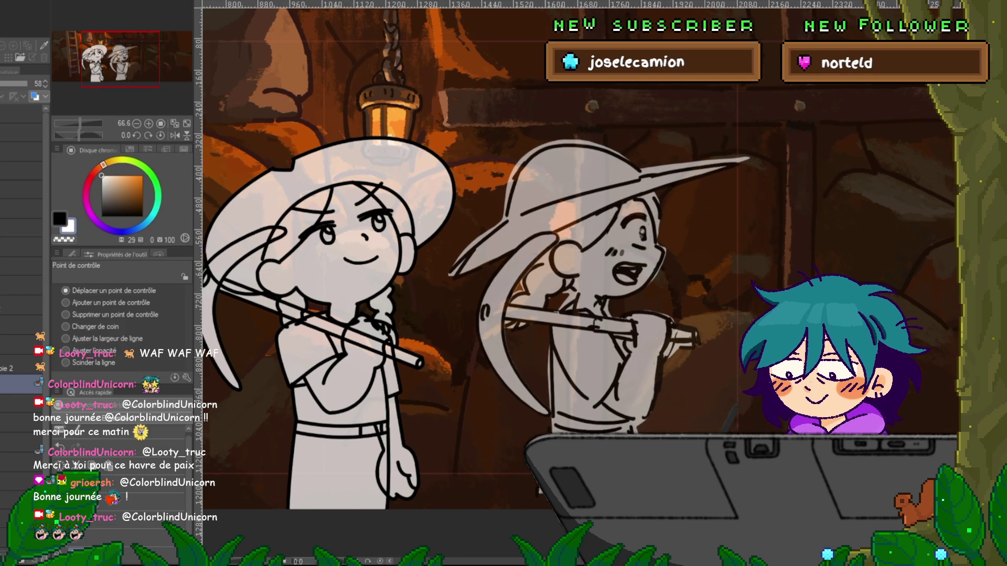
- Move the right character about 50 px to the left
scroll(581, 255, "right", 3)
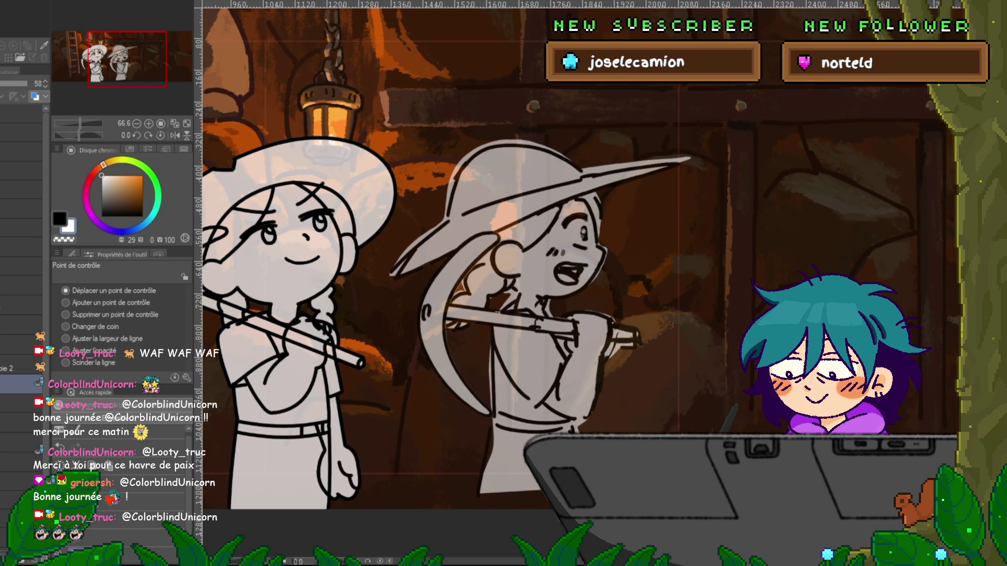
key("ctrl+t")
left_click_drag(536, 316, 507, 319)
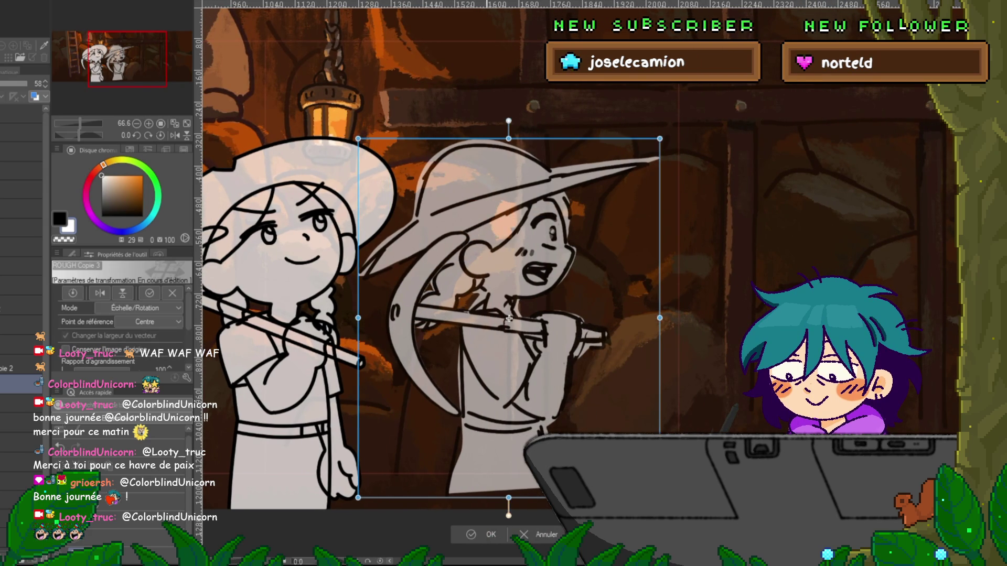
key("y")
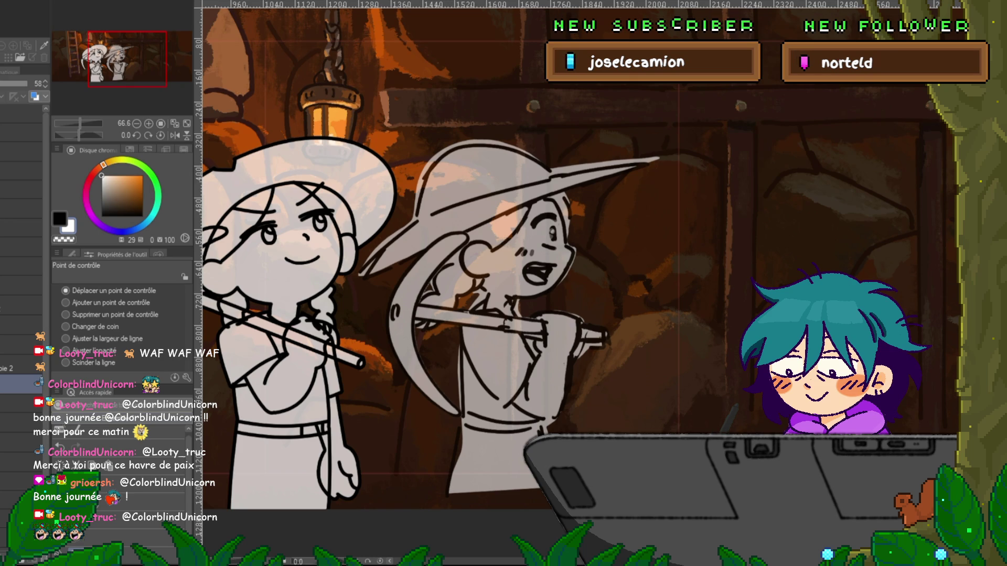
- Select layers up and down the stack to check the faint sketch beneath
left_click(21, 228)
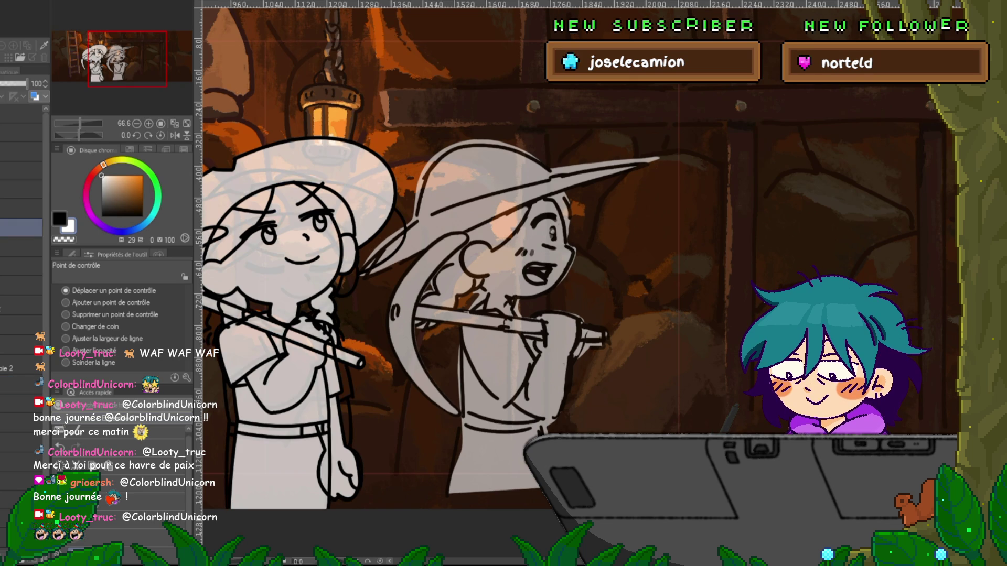
left_click(21, 286)
left_click(21, 266)
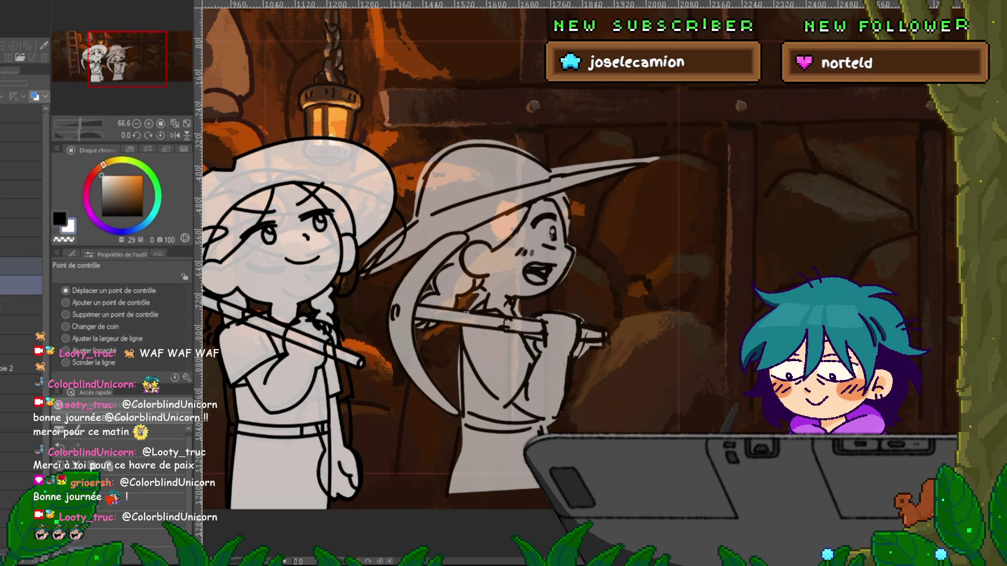
left_click(21, 228)
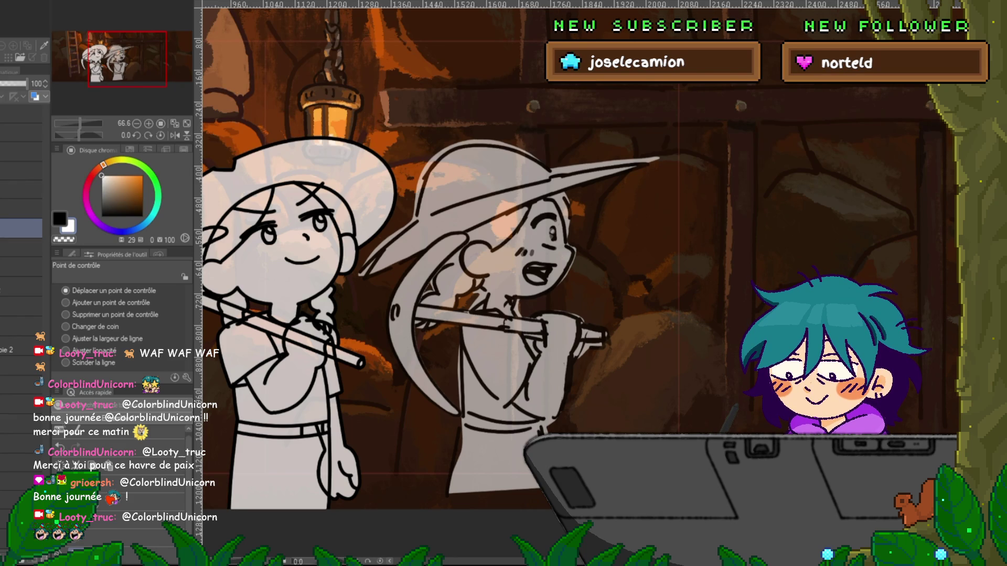
- Switch to the fine ink pen in black and review the pickaxe-handle stroke
key("p")
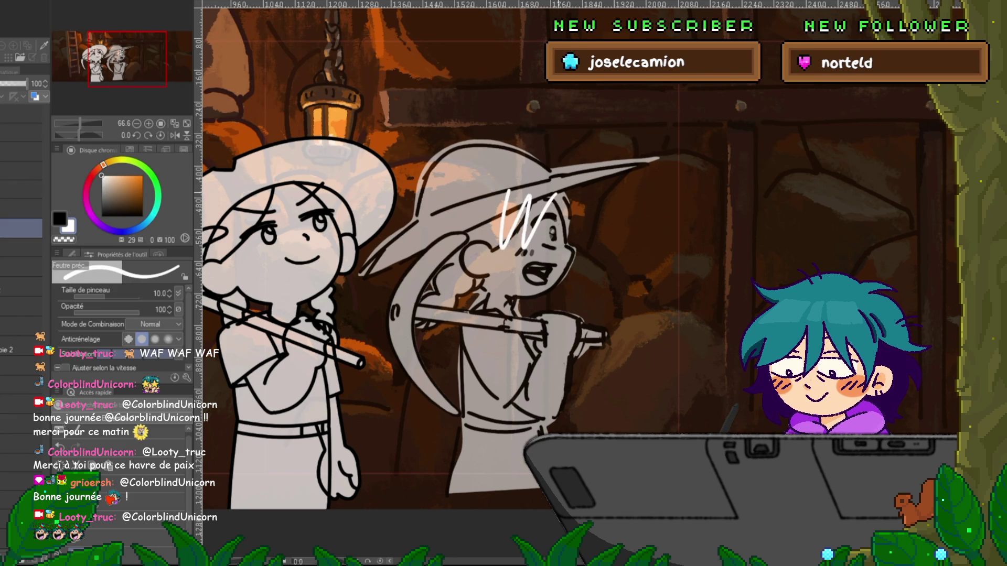
key("x")
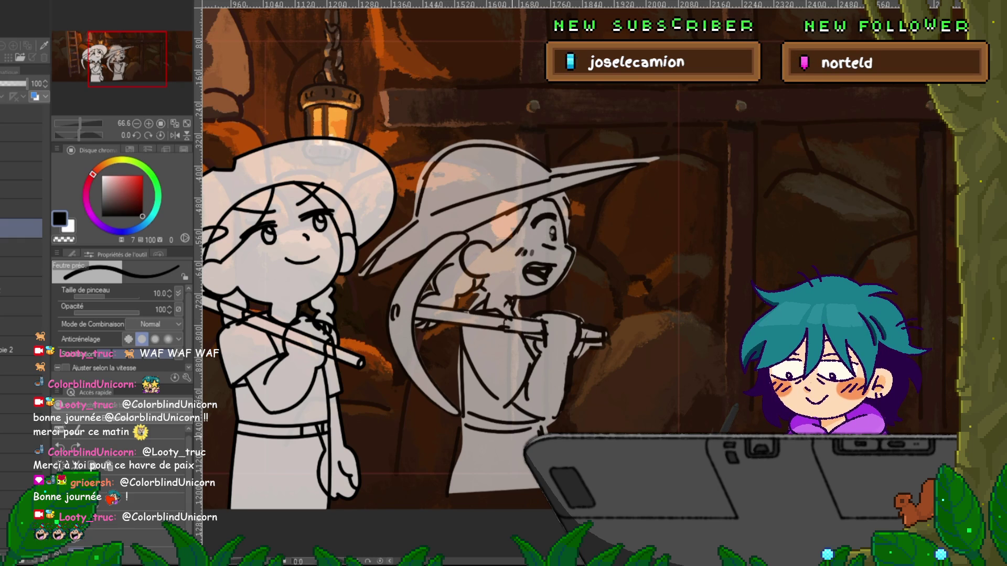
mouse_move(472, 262)
left_mouse_down()
mouse_move(548, 263)
mouse_move(365, 262)
mouse_move(469, 262)
left_mouse_up()
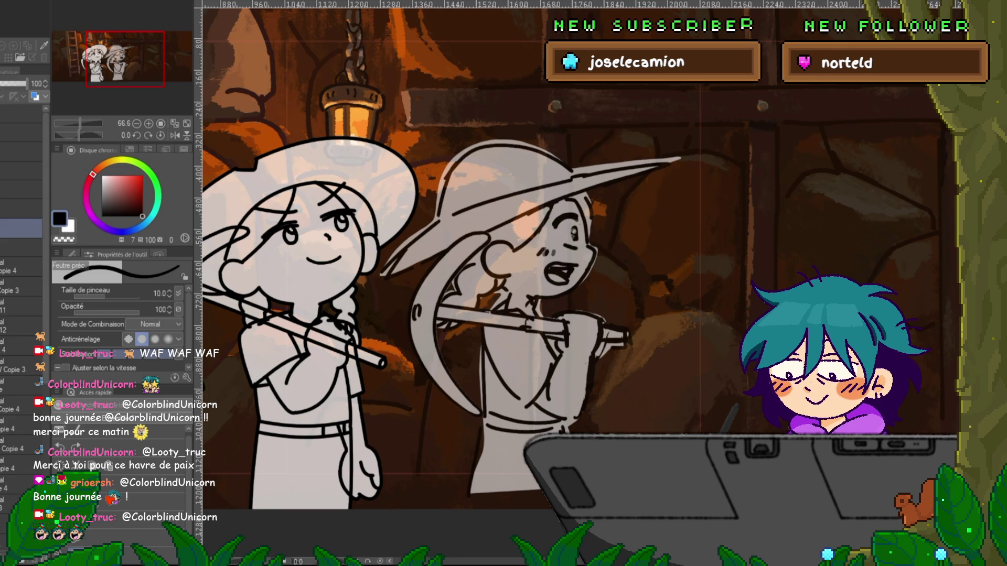
key("ctrl+z")
key("ctrl+y")
- On the Copie 4 layer, ink new lines over the left miner's arm and chest
left_click(21, 266)
key("ctrl+z")
key("ctrl+y")
key("ctrl+z")
key("ctrl+y")
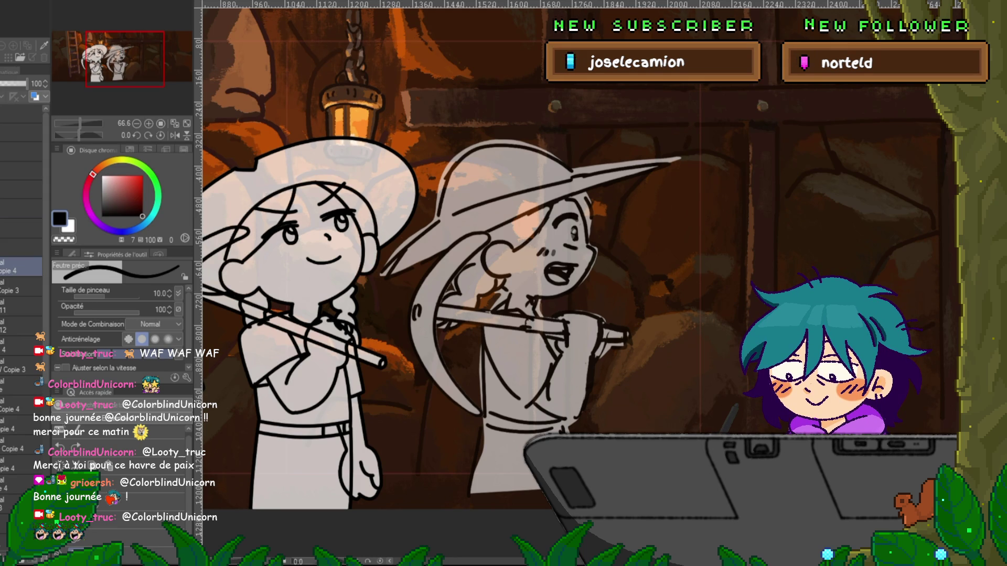
left_click_drag(341, 330, 283, 398)
key("ctrl+z")
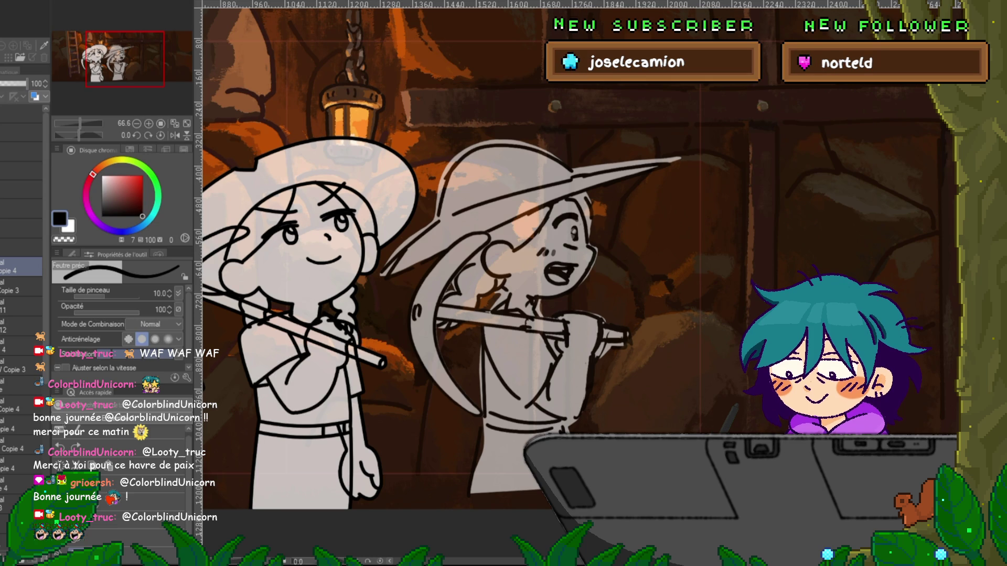
key("ctrl+z")
key("ctrl+y")
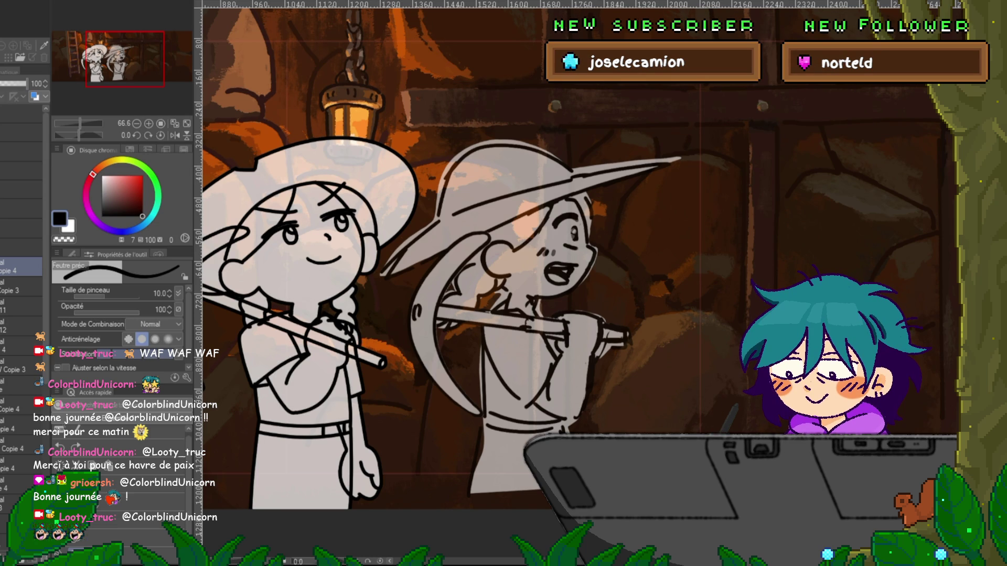
- Duplicate Copie 4 and move its hand-and-pickaxe lines onto the right miner
key("ctrl+z")
key("ctrl+z")
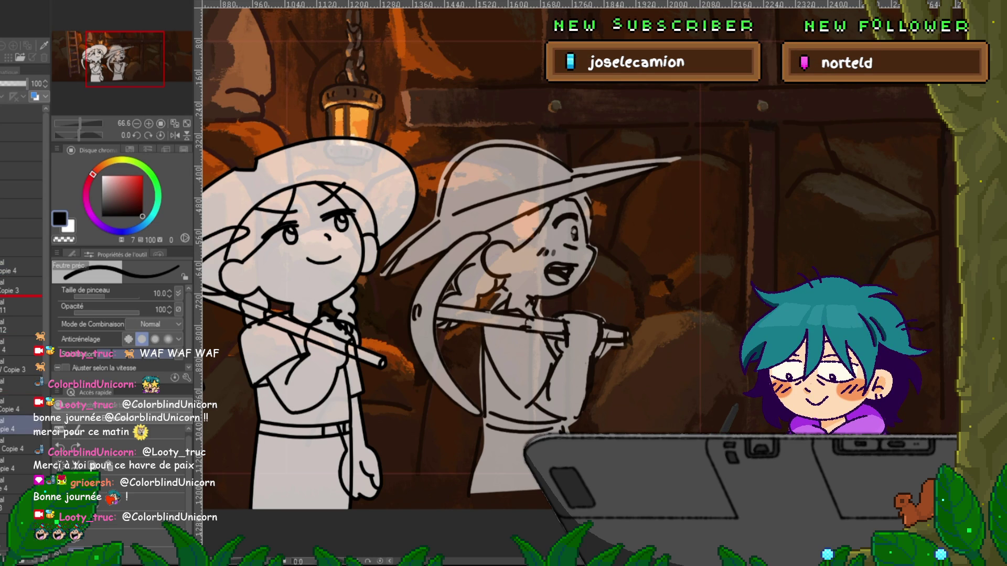
left_click(21, 268, "shift")
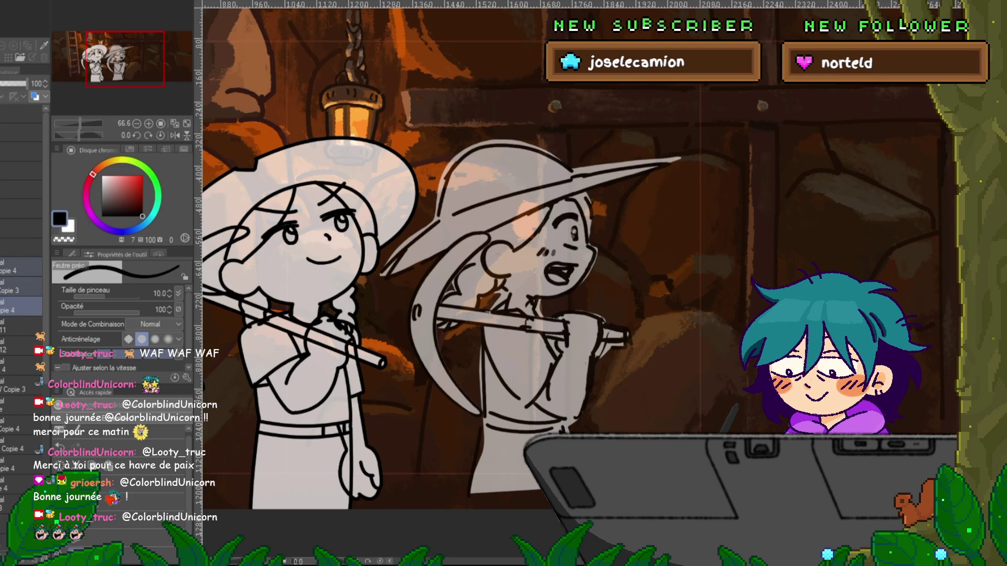
key("ctrl+t")
mouse_move(272, 321)
left_mouse_down()
mouse_move(523, 320)
mouse_move(496, 340)
left_mouse_up()
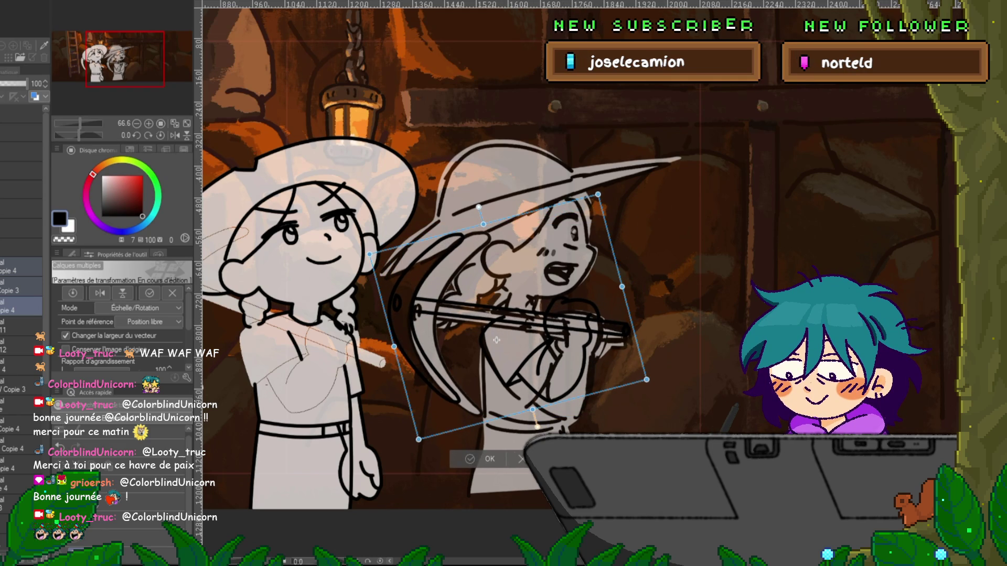
- Commit the pickaxe lines, then place the sketch layer above Copie 2 at 34% opacity
key("Return")
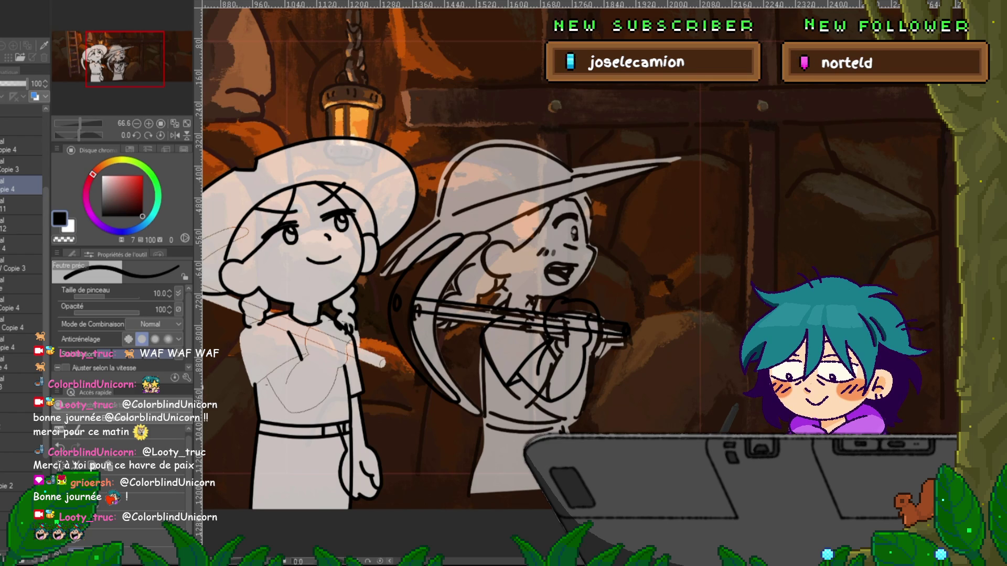
scroll(21, 252, "up", 3)
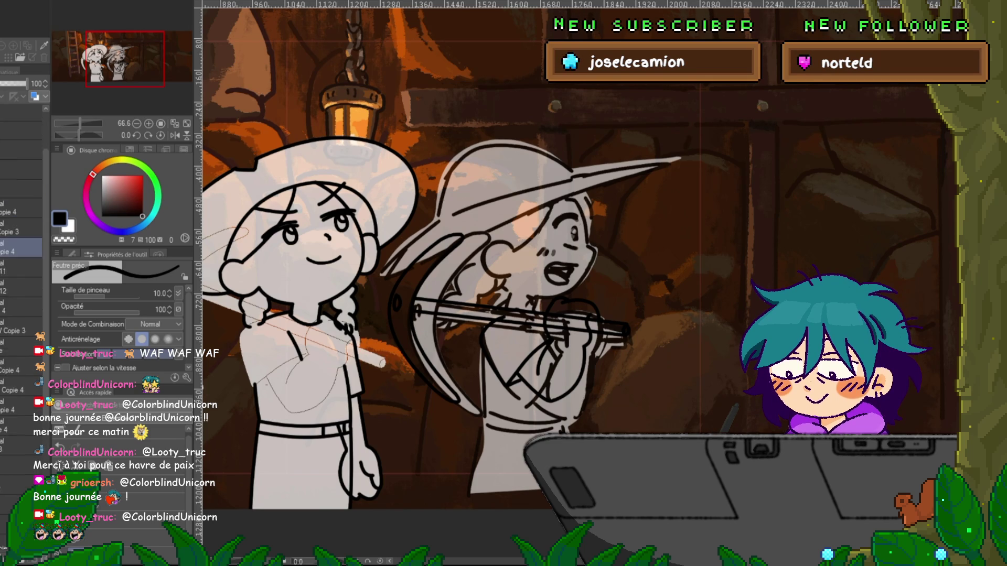
scroll(21, 263, "down", 2)
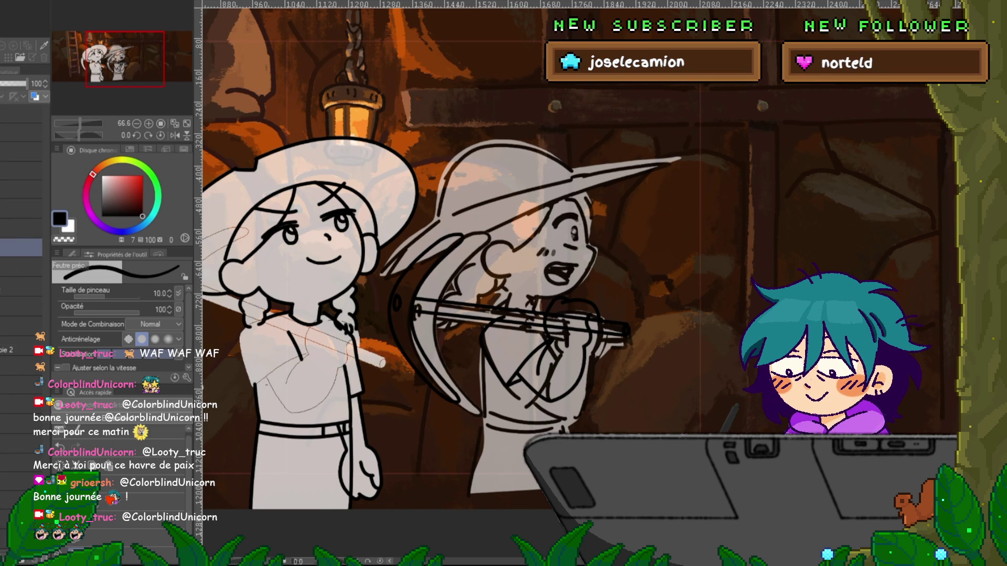
left_click(21, 345)
left_click(20, 366)
left_click_drag(21, 238, 21, 234)
left_click_drag(16, 84, 9, 83)
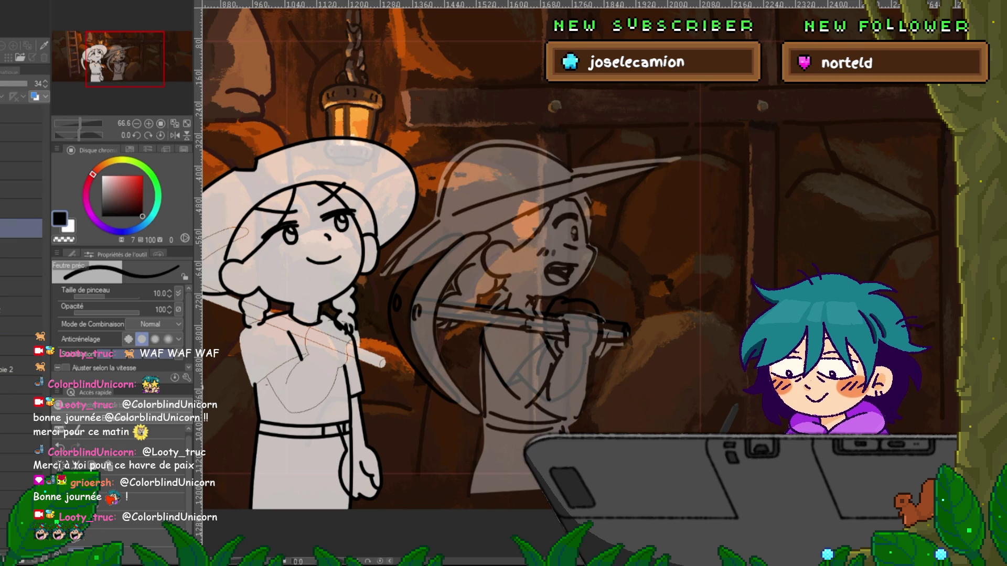
- Reorder a layer, add a new empty layer, and lasso around the right miner
left_click_drag(21, 336, 21, 294)
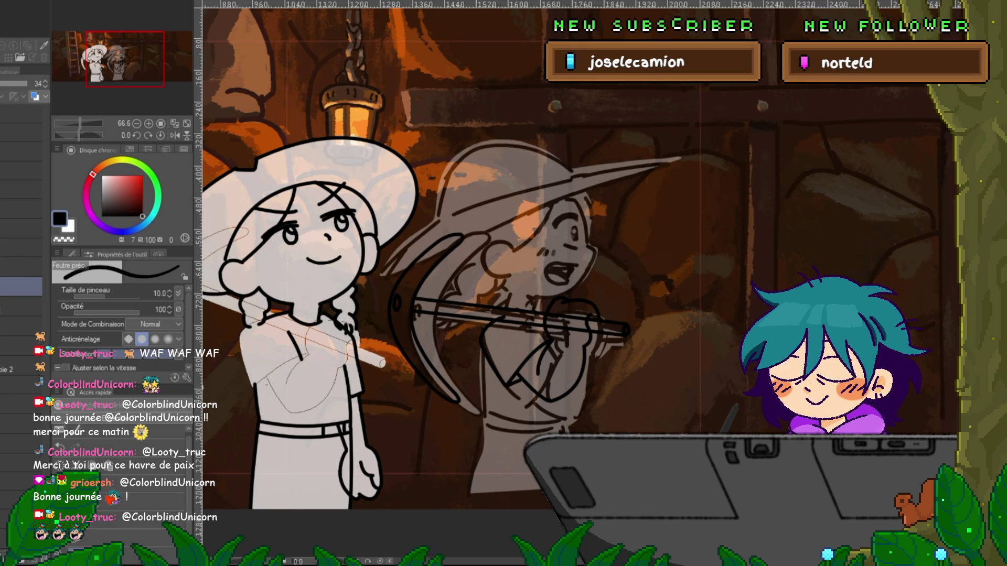
key("ctrl+shift+n")
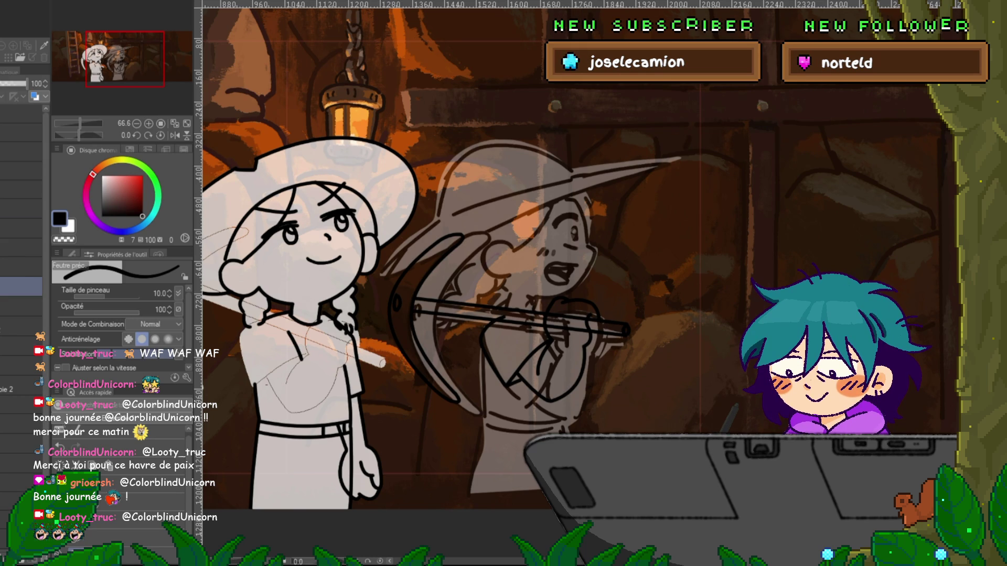
key("m")
mouse_move(720, 200)
left_mouse_down()
mouse_move(388, 185)
mouse_move(524, 508)
mouse_move(724, 205)
left_mouse_up()
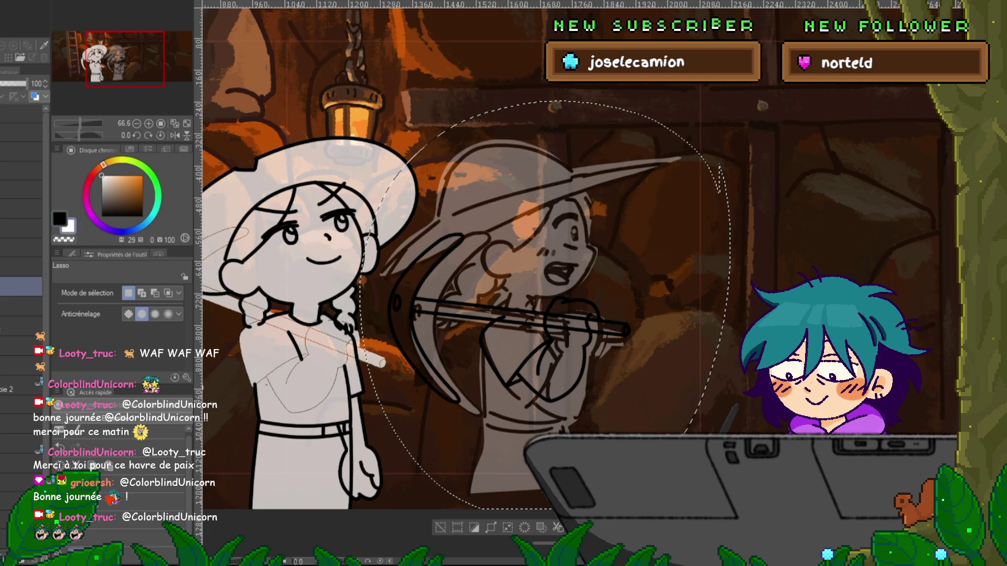
- Fill the lassoed area around the right miner with white at 31% opacity
key("alt+BackSpace")
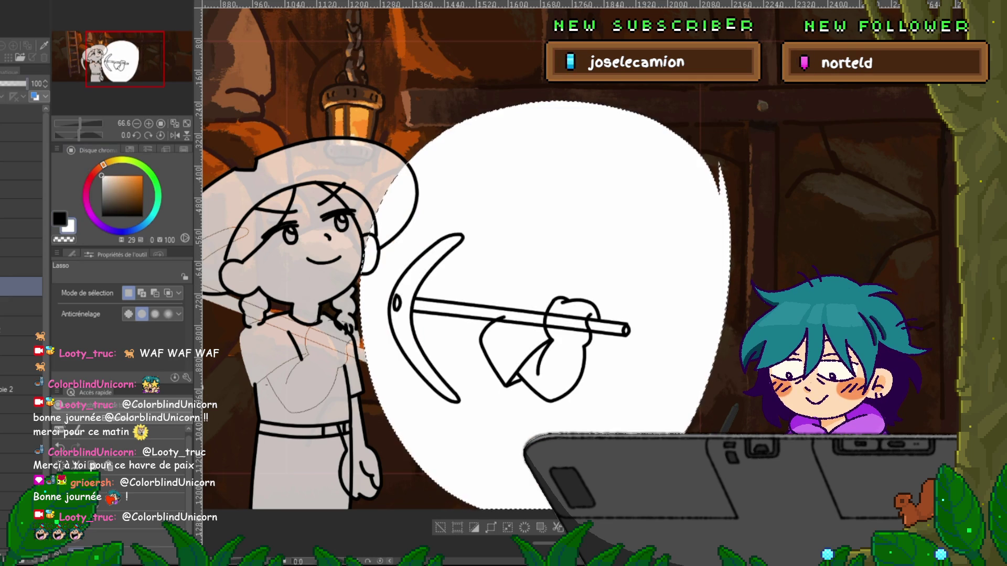
left_click_drag(27, 84, 8, 83)
key("ctrl+d")
key("p")
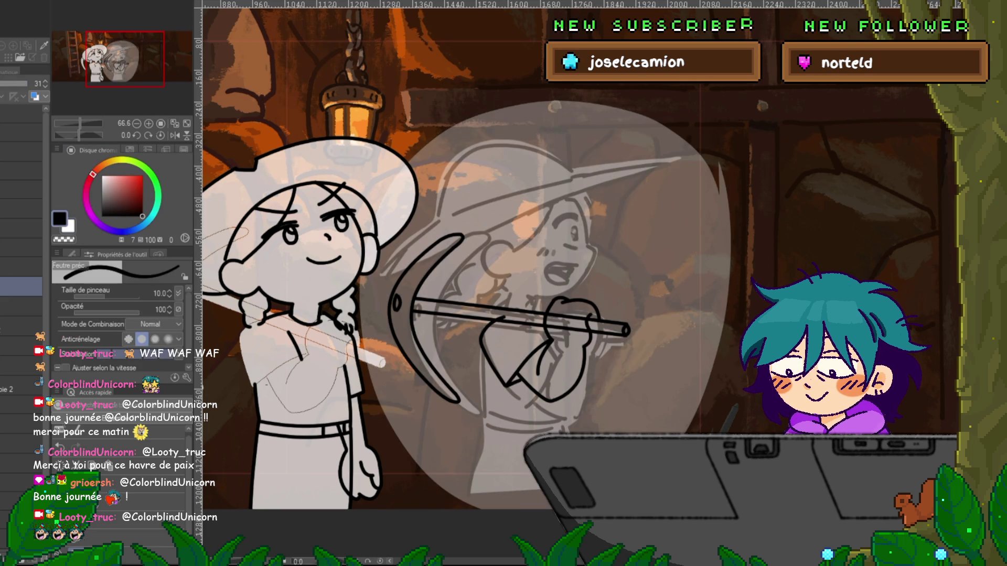
mouse_move(627, 210)
left_mouse_down()
mouse_move(648, 278)
mouse_move(688, 214)
left_mouse_up()
key("ctrl+z")
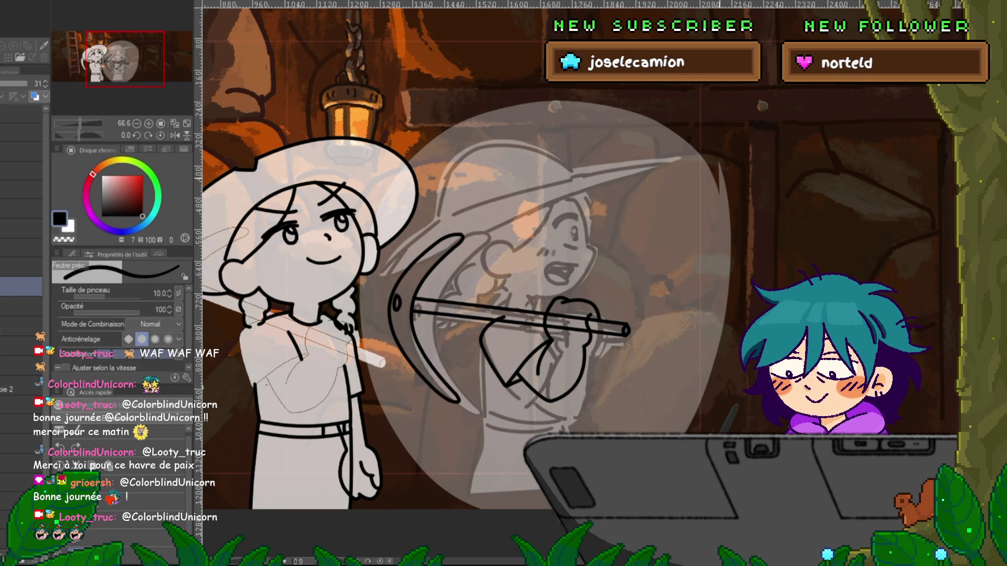
key("ctrl+z")
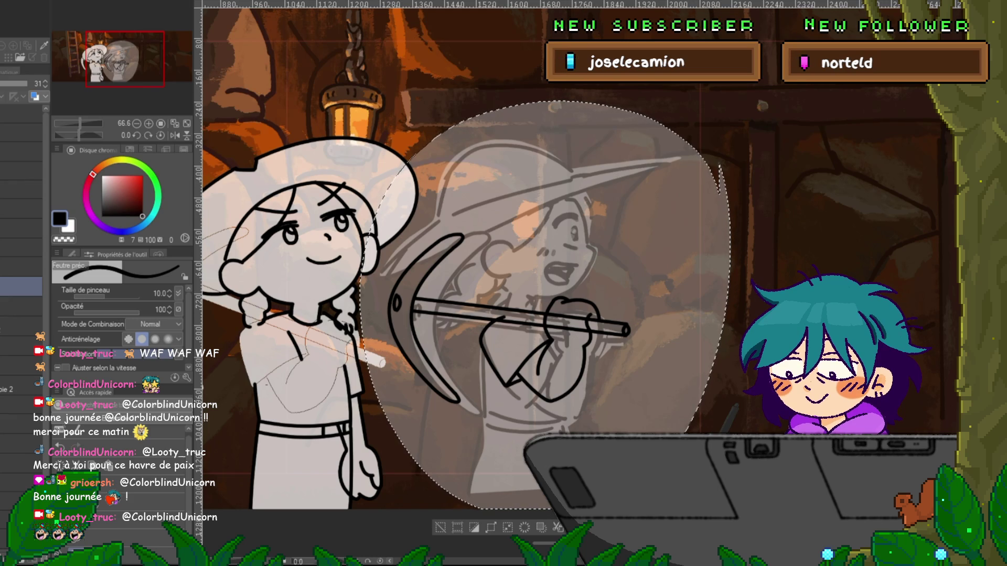
key("m")
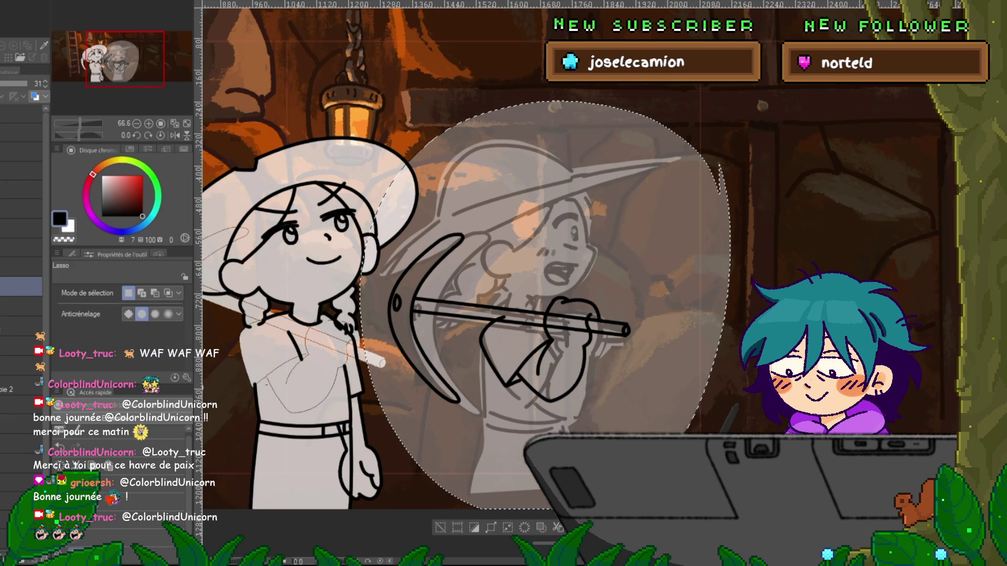
key("ctrl+d")
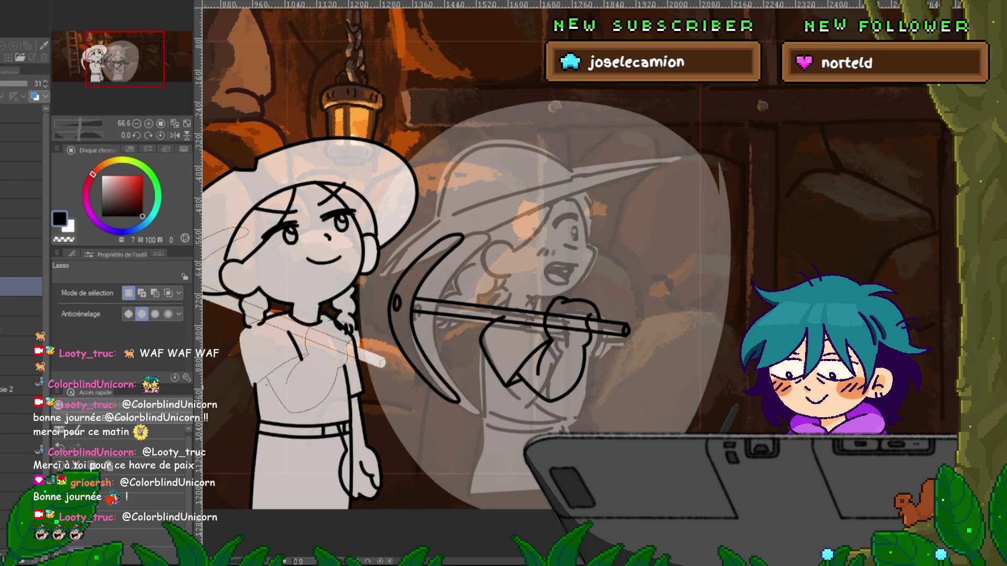
- Compare against the ghosted layers, remove a stray zigzag, and draw a V-shaped line under the hand
key("ctrl+Left")
key("ctrl+Right")
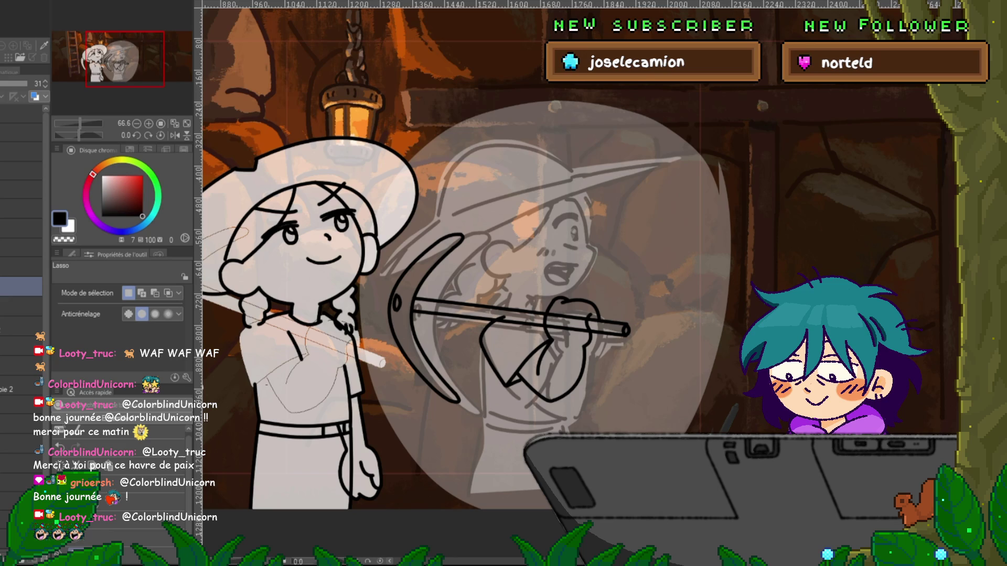
key("ctrl+Left")
key("ctrl+Right")
scroll(647, 407, "up", 2)
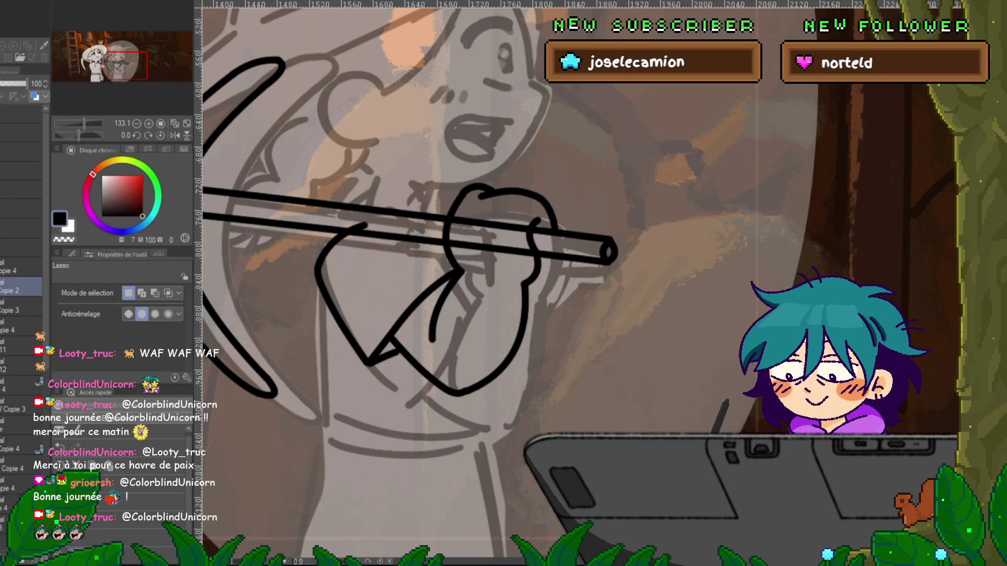
key("ctrl+z")
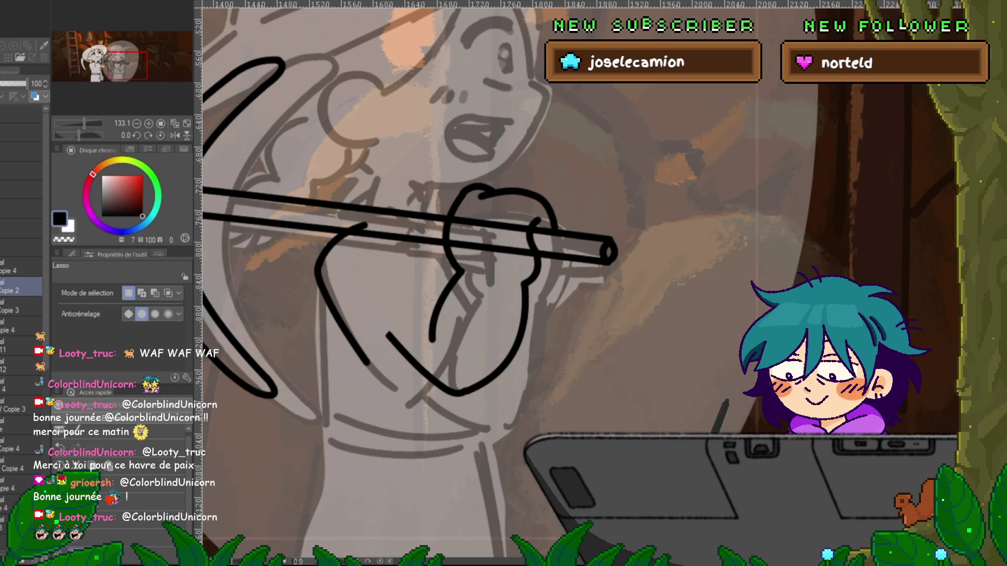
left_click_drag(462, 270, 396, 347)
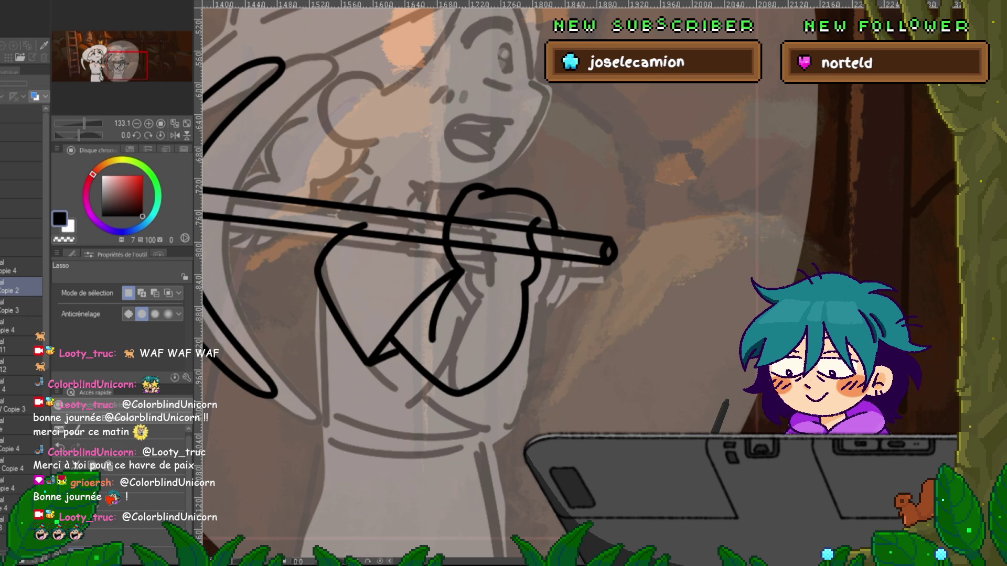
- Clear content from the Copie 3 layer and compare the hand lines through undo and redo
left_click(21, 307)
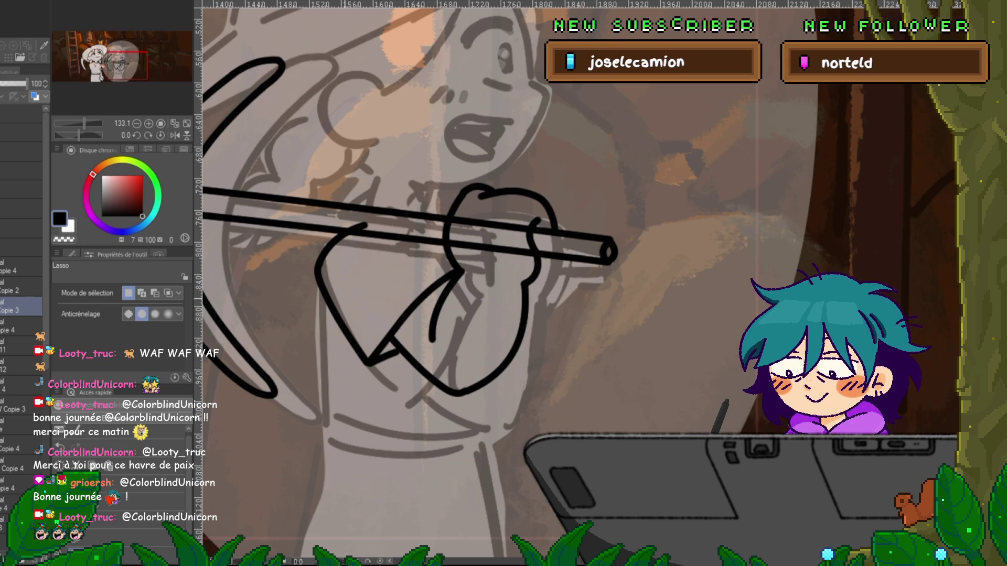
key("Delete")
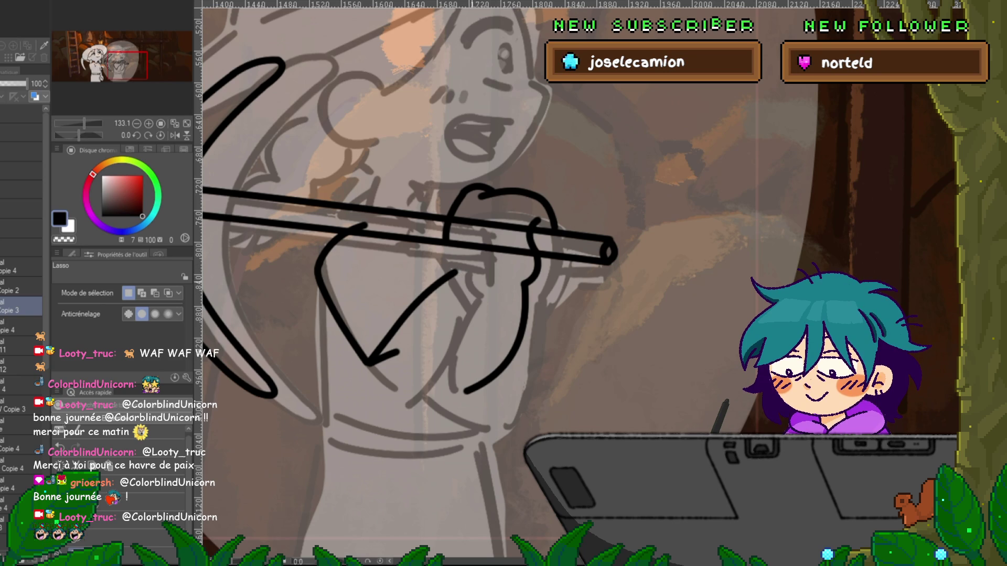
left_click_drag(524, 283, 525, 286)
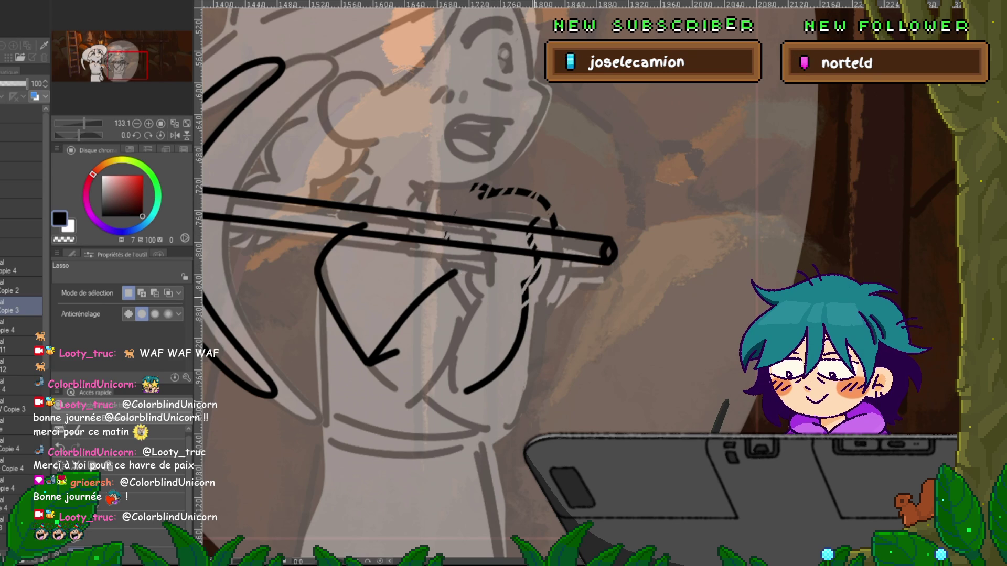
key("ctrl+d")
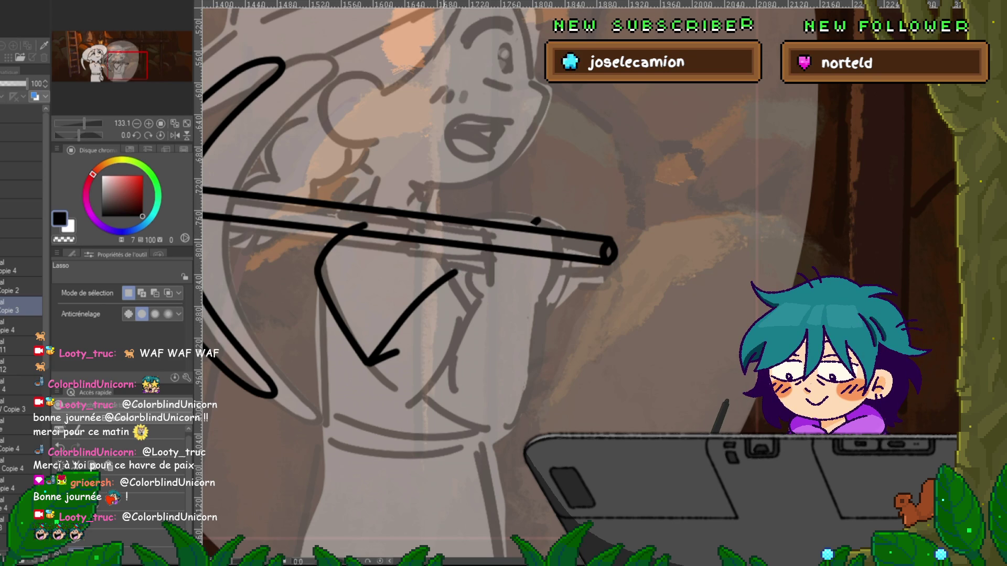
scroll(20, 209, "down", 3)
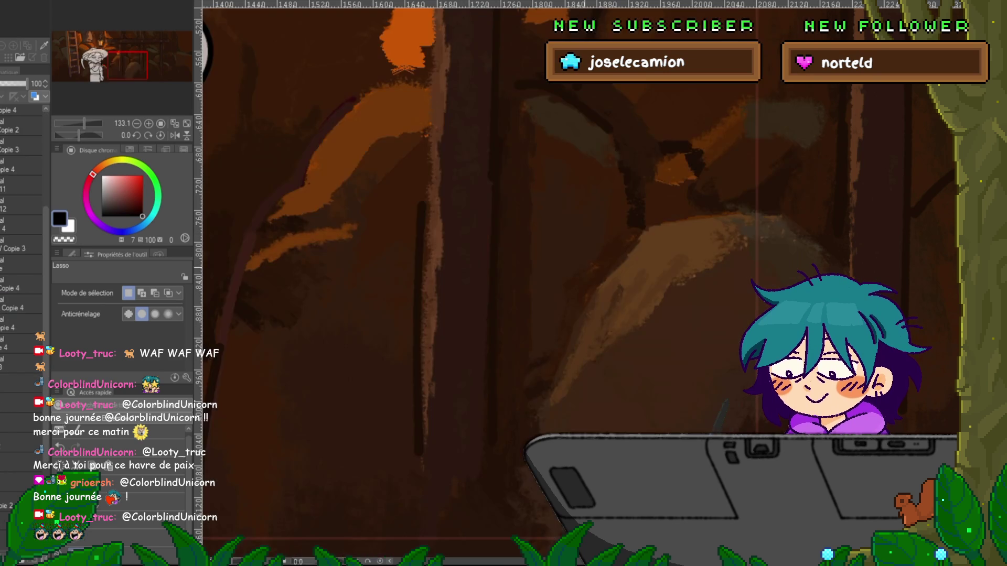
scroll(21, 210, "up", 2)
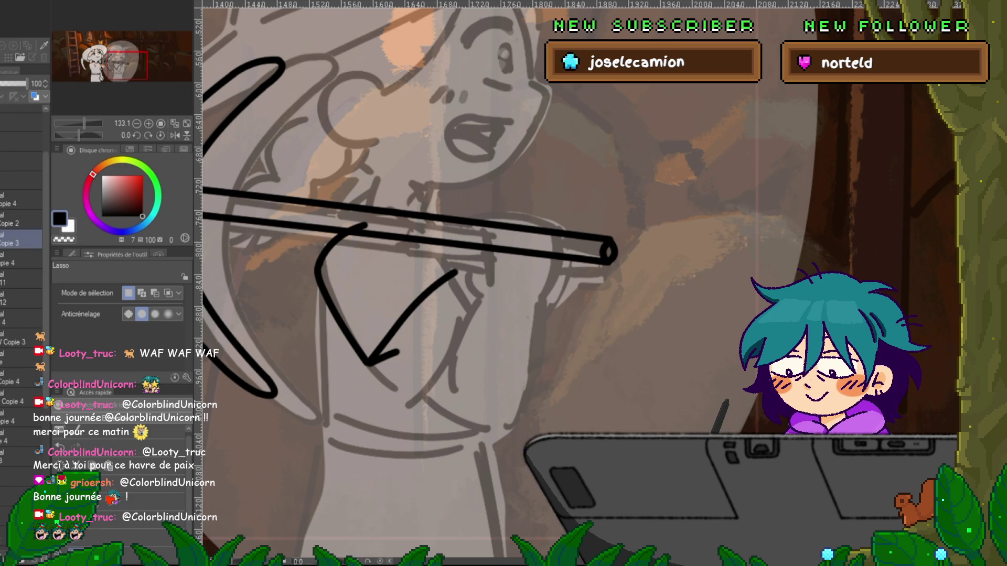
key("ctrl+z")
key("ctrl+y")
key("ctrl+z")
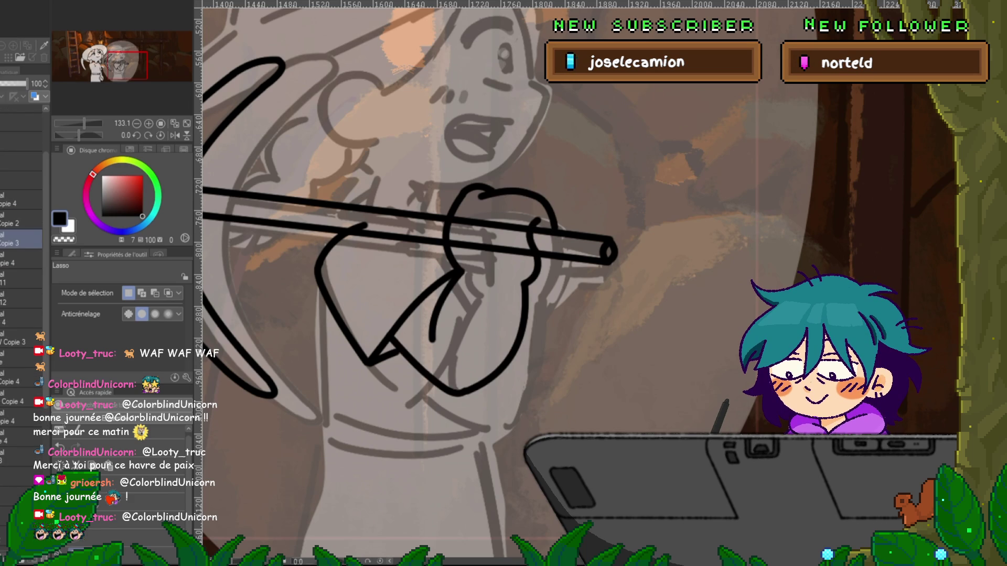
key("ctrl+z")
key("ctrl+z")
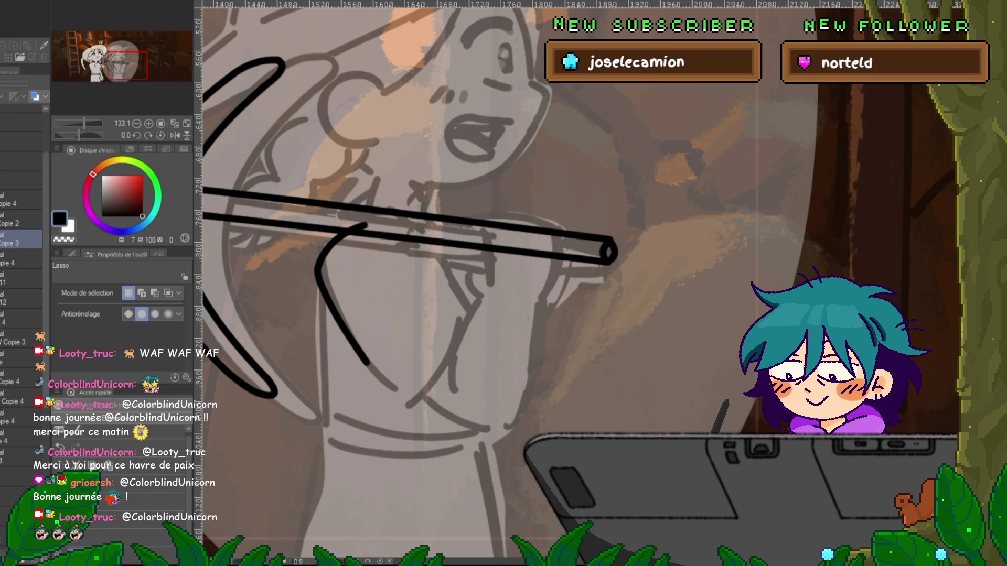
key("ctrl+y")
key("ctrl+y")
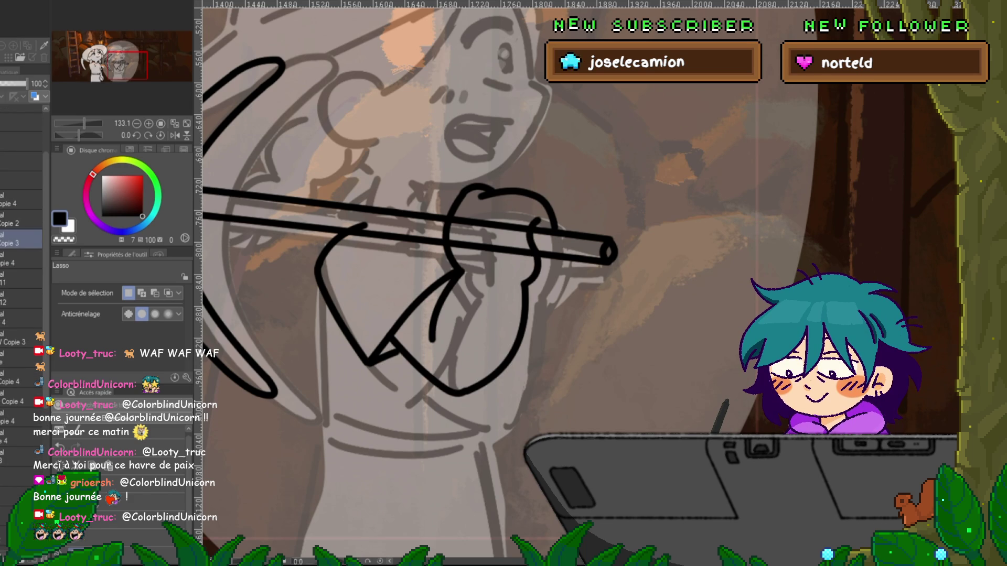
key("ctrl+y")
key("ctrl+y")
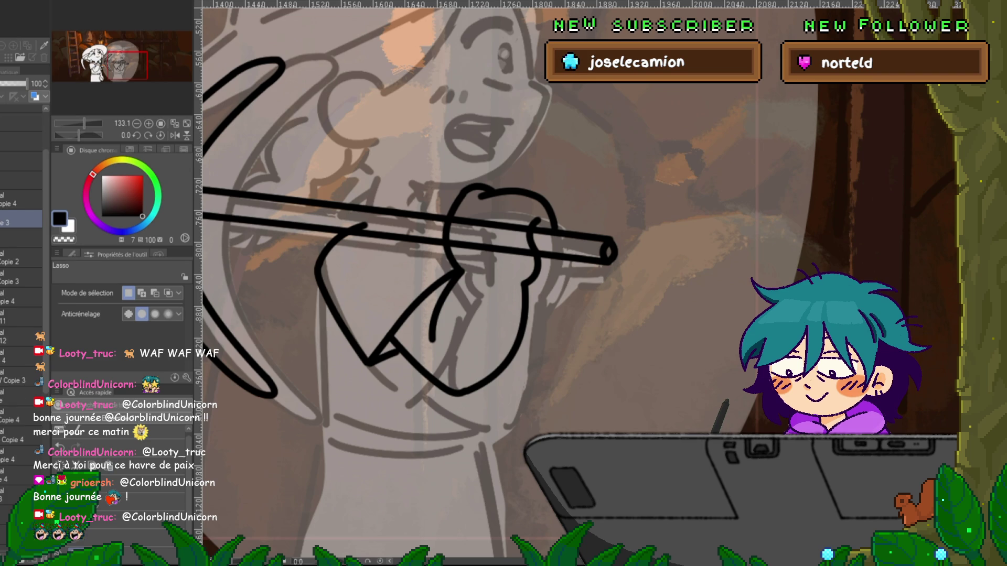
- Merge the extra hand layer down and apply a resize transform to the hand on the pickaxe
key("ctrl+t")
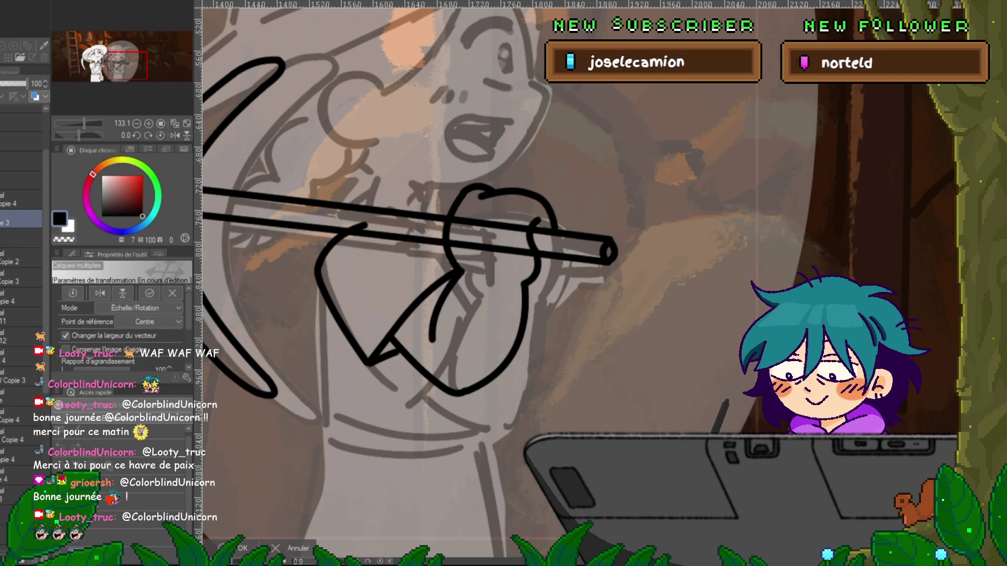
key("Return")
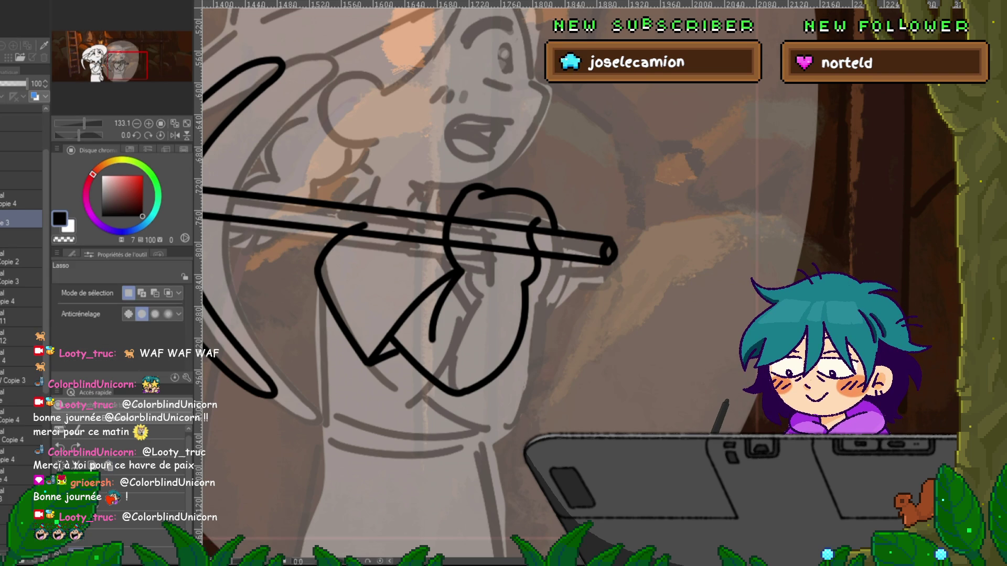
key("ctrl+e")
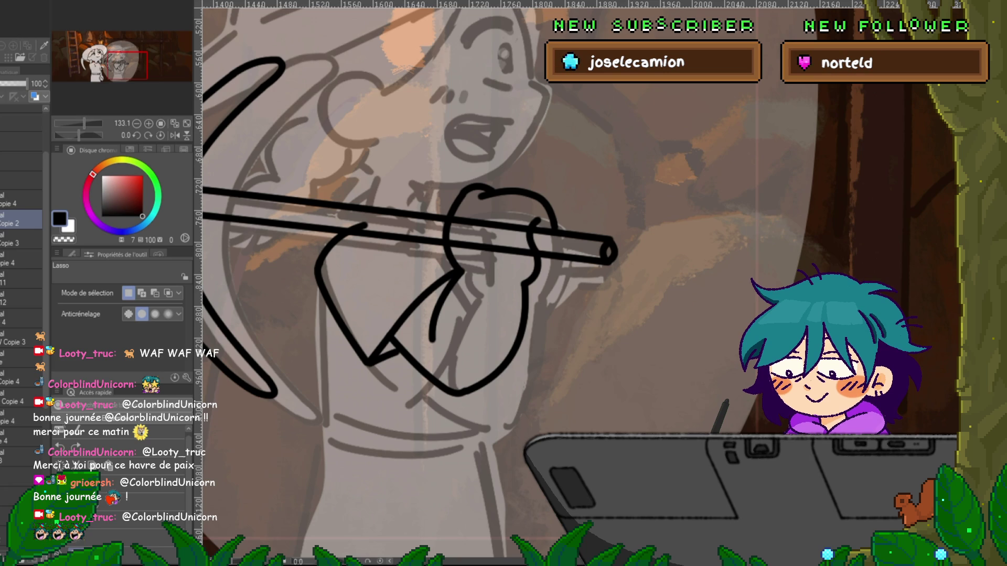
key("ctrl+z")
key("ctrl+y")
key("ctrl+z")
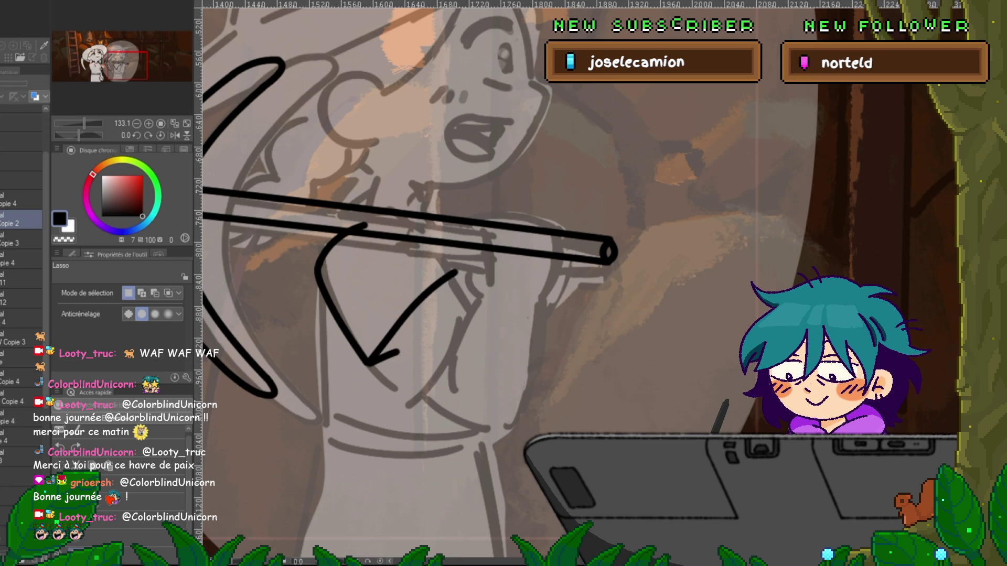
key("ctrl+y")
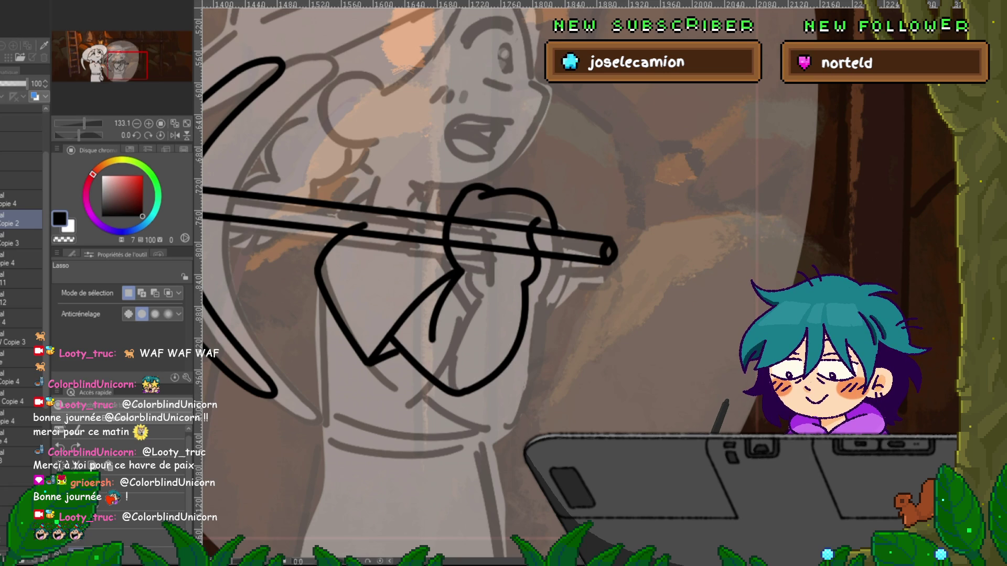
key("ctrl+t")
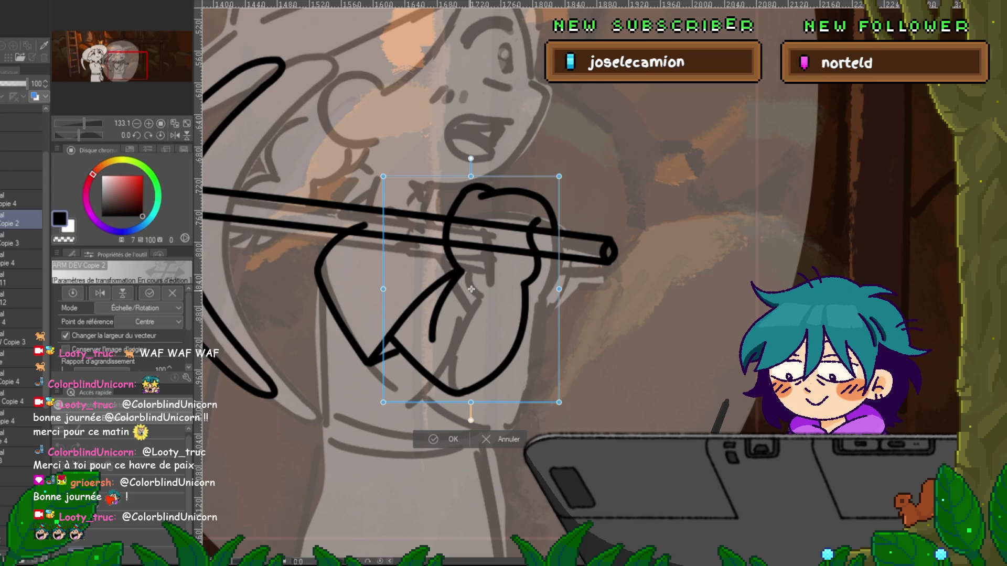
key("Return")
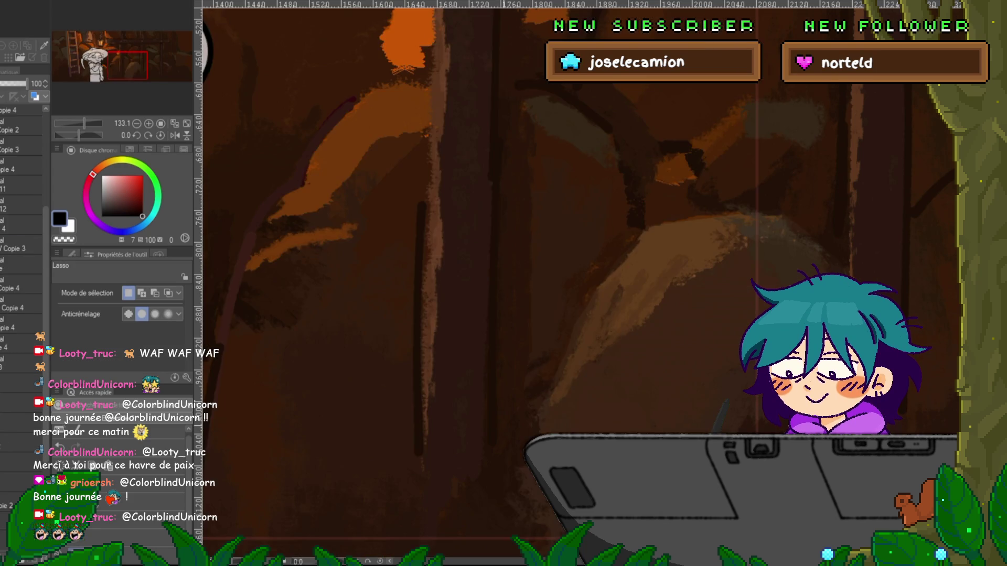
scroll(525, 284, "down", 5)
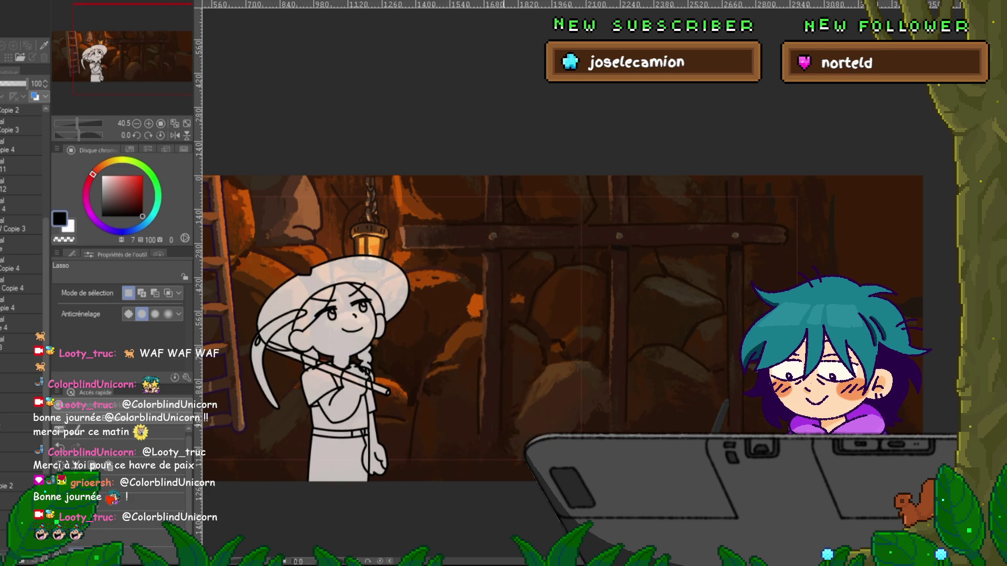
scroll(532, 414, "up", 5)
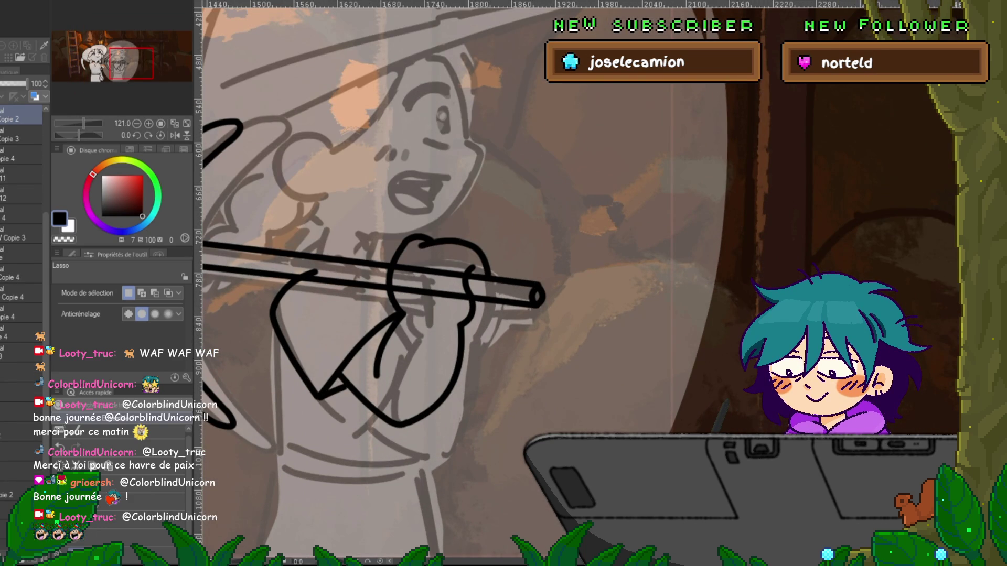
scroll(419, 313, "up", 1)
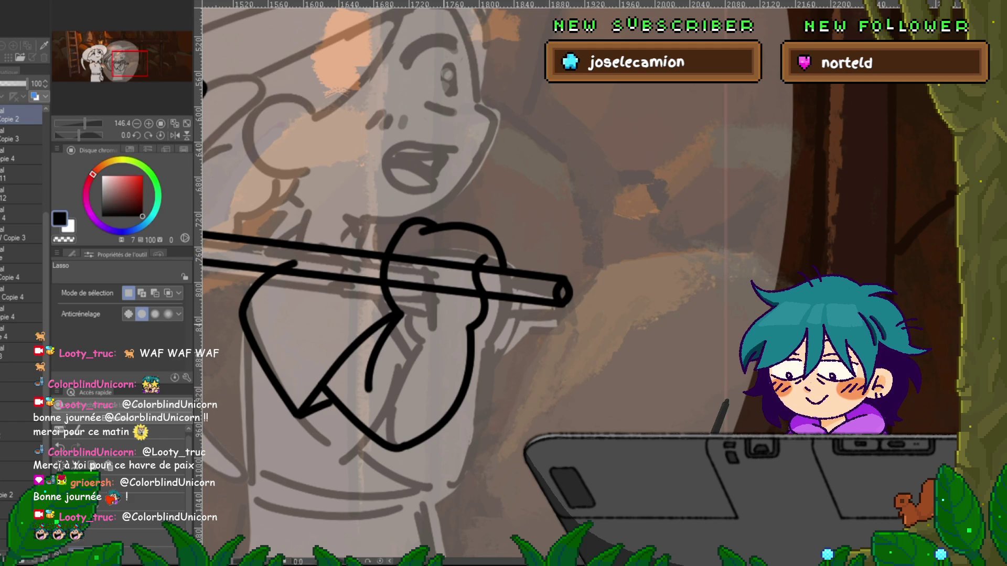
mouse_move(387, 313)
left_mouse_down()
mouse_move(429, 322)
mouse_move(535, 236)
mouse_move(359, 272)
mouse_move(390, 314)
left_mouse_up()
key("ctrl+t")
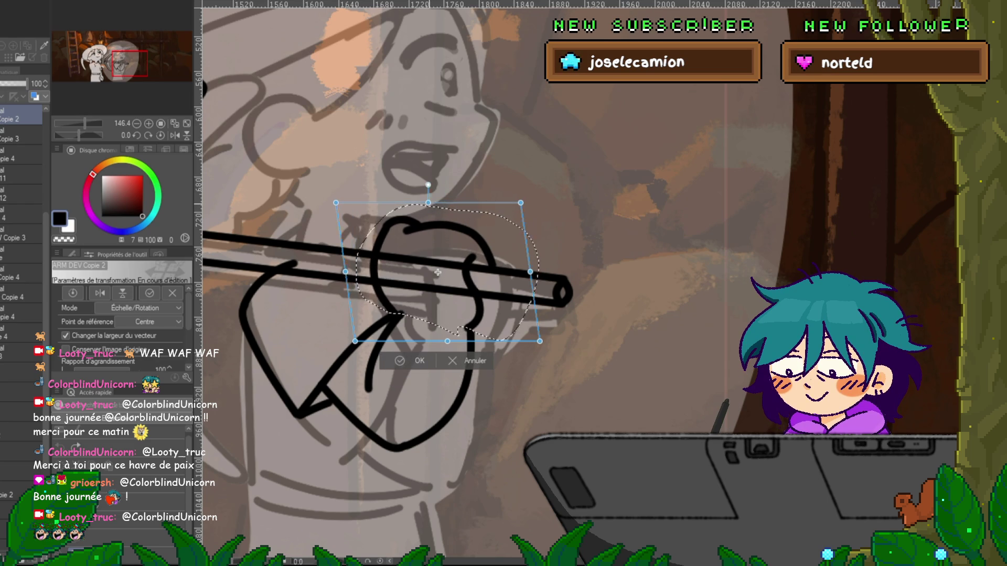
left_click_drag(447, 203, 451, 203)
key("ctrl+z")
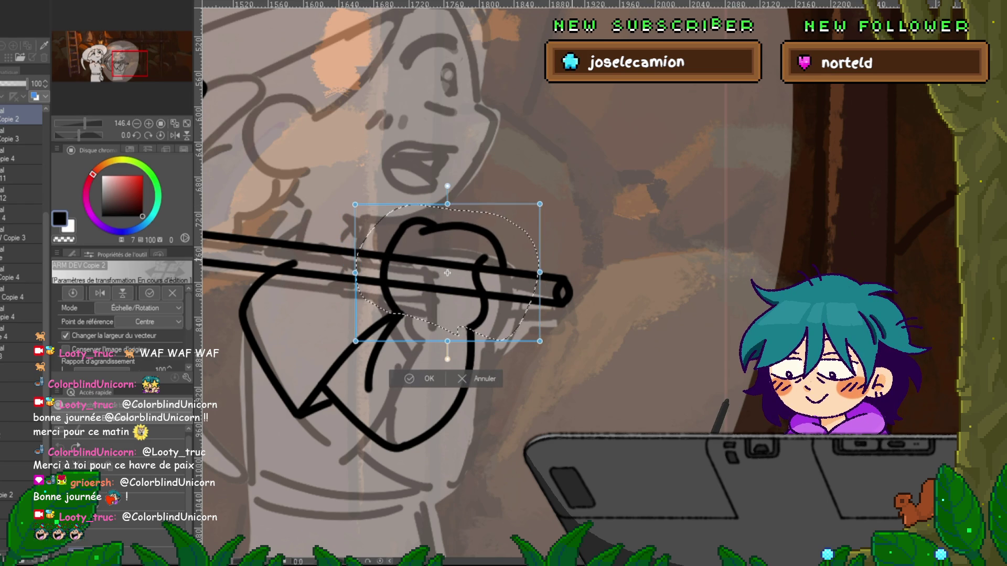
key("Return")
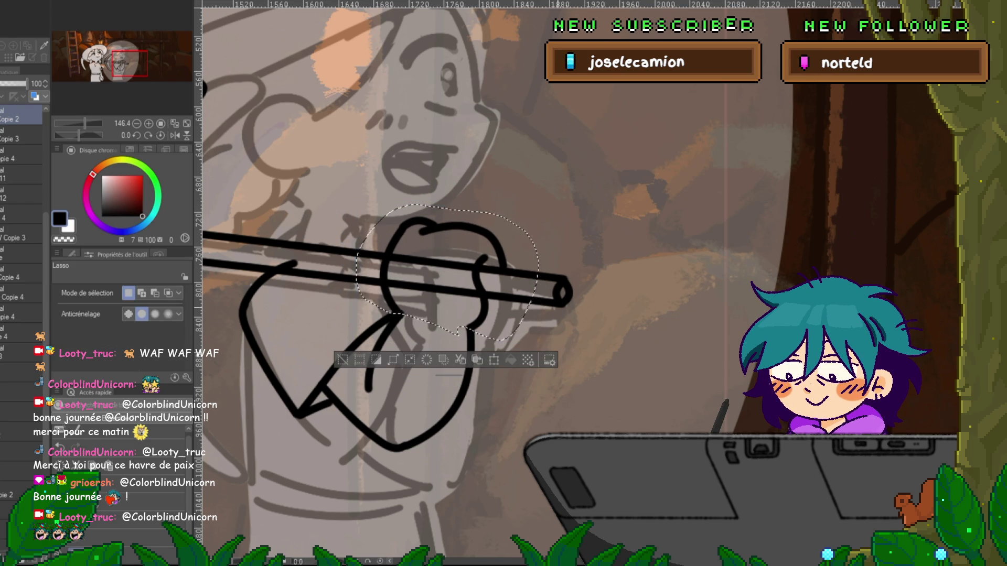
key("ctrl+d")
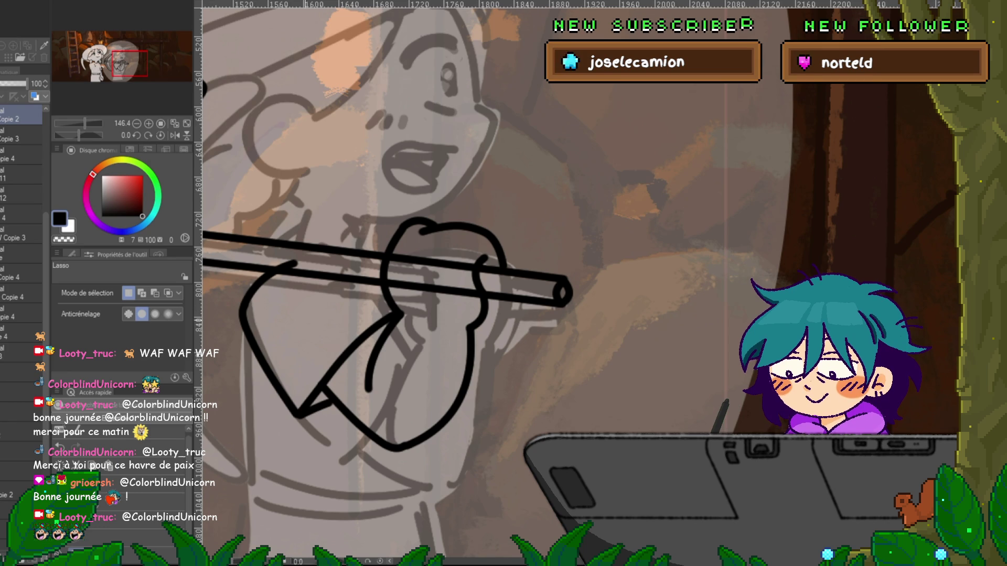
key("y")
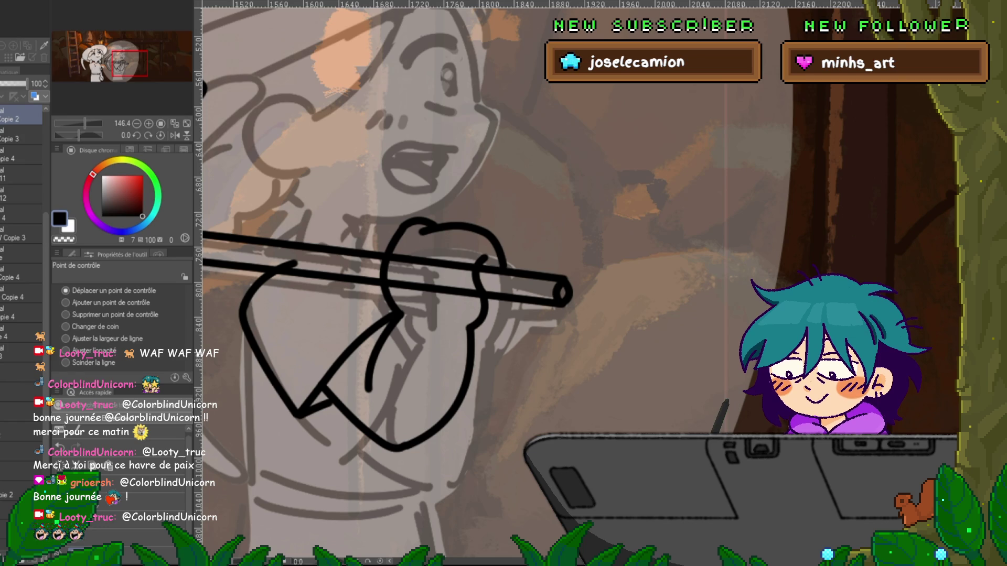
- Bend the short knuckle stroke into a smooth arc and delete the stray stroke lower on the hand
scroll(451, 283, "up", 1)
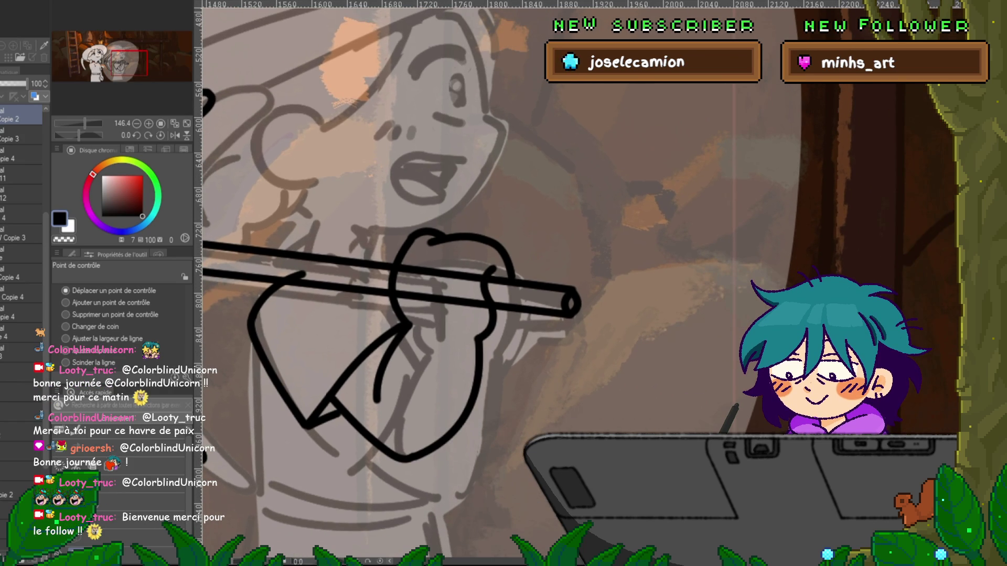
left_click(480, 285)
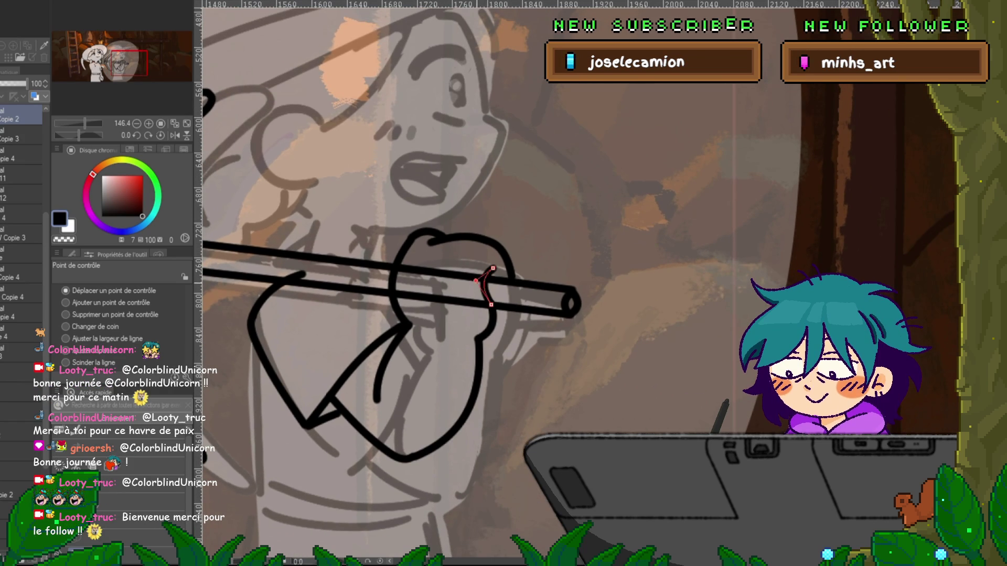
left_click_drag(509, 290, 509, 290)
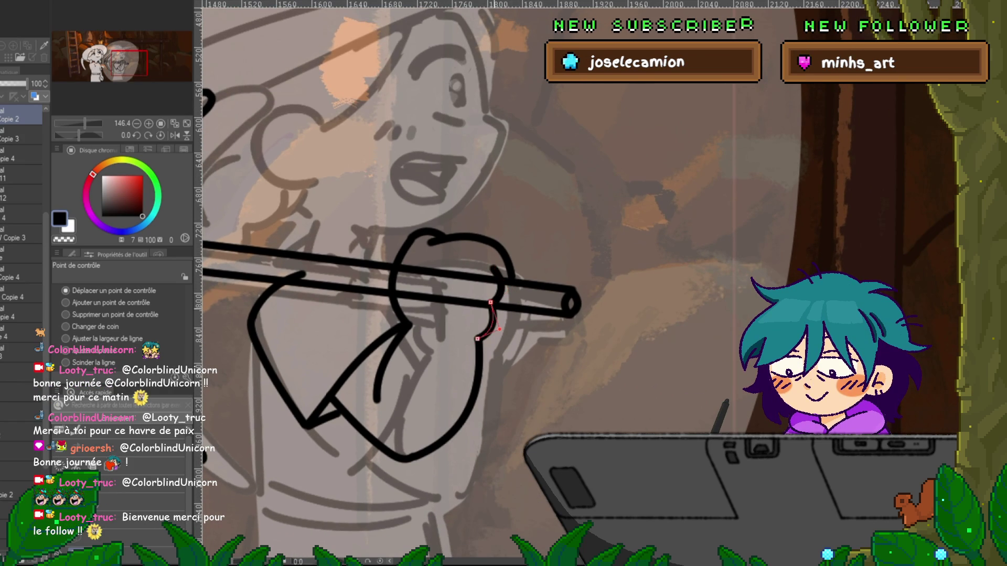
left_click(487, 321)
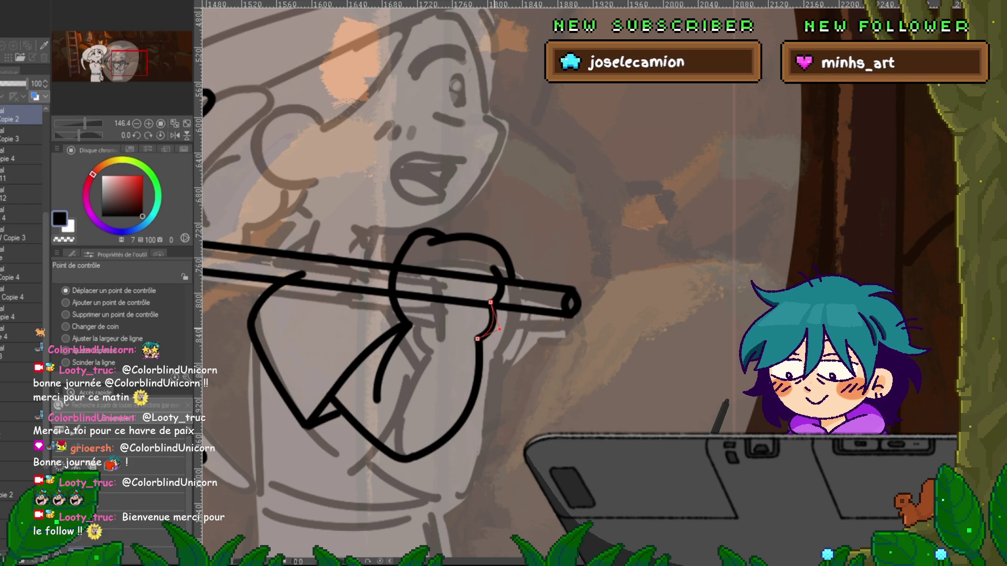
key("Delete")
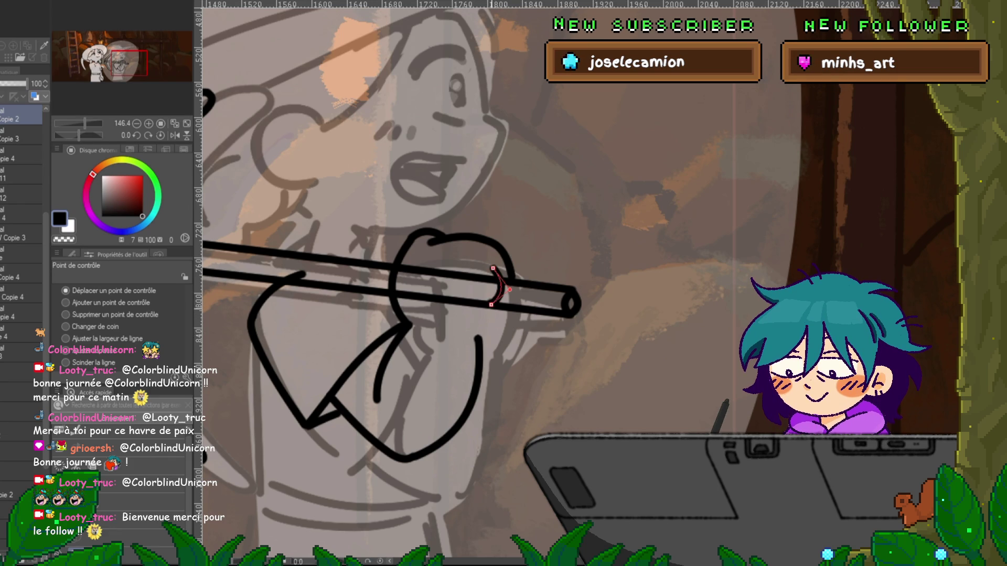
- Reshape the finger line and the top knuckle arc, then pan toward the face
mouse_move(492, 268)
left_mouse_down()
mouse_move(477, 338)
mouse_move(506, 328)
left_mouse_up()
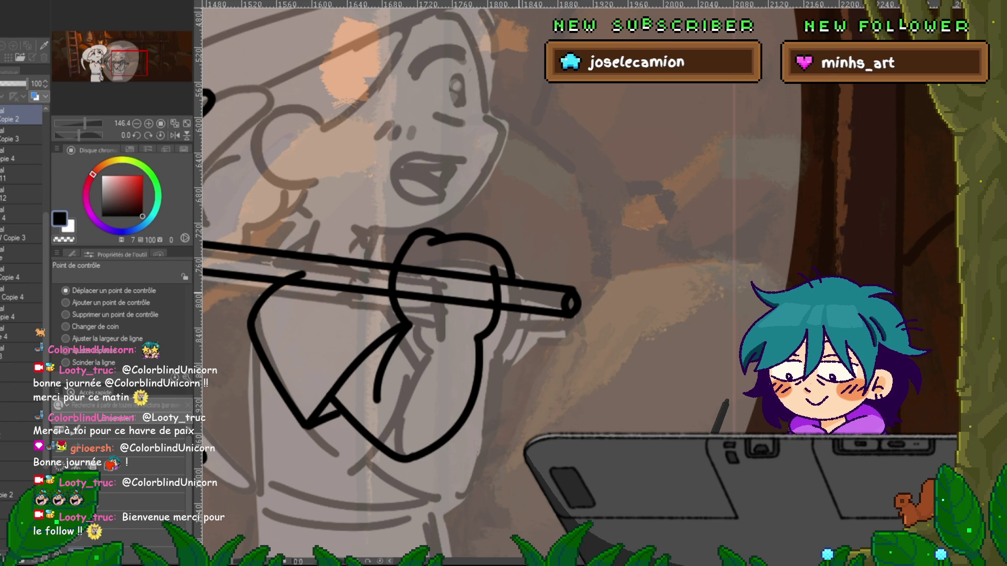
left_click_drag(508, 278, 512, 276)
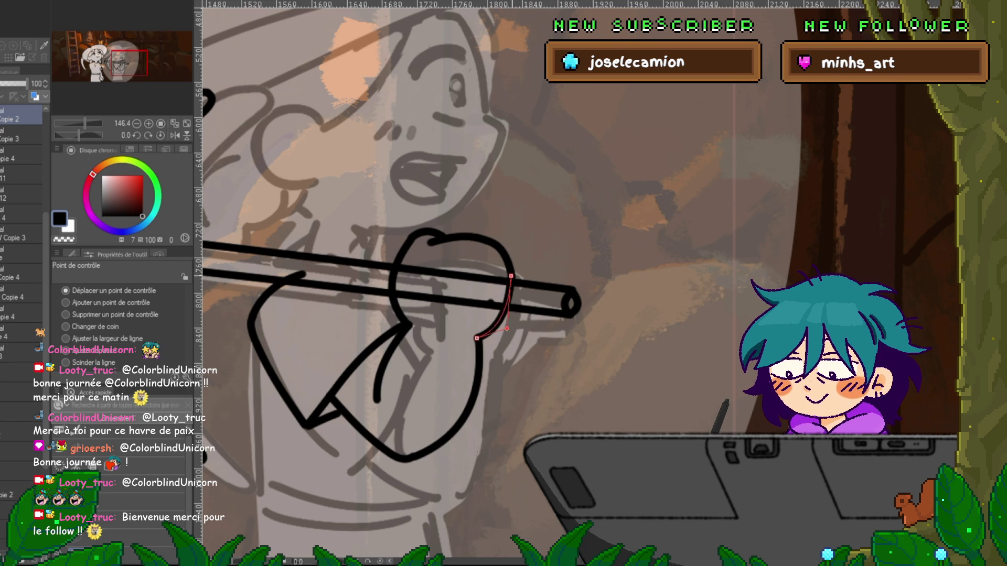
left_click_drag(507, 329, 501, 319)
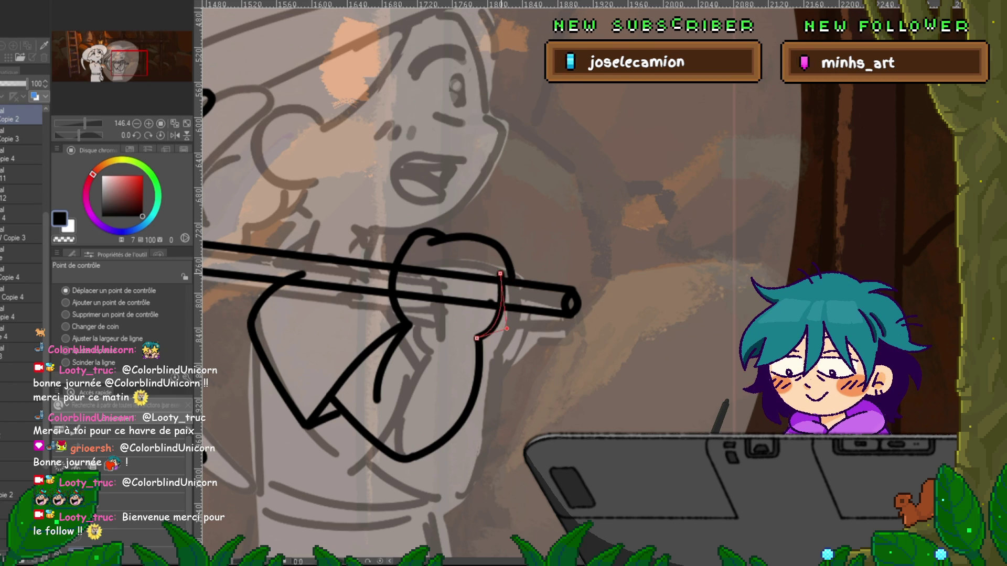
left_click(461, 237)
left_click_drag(506, 249, 468, 235)
left_click_drag(419, 283, 481, 288)
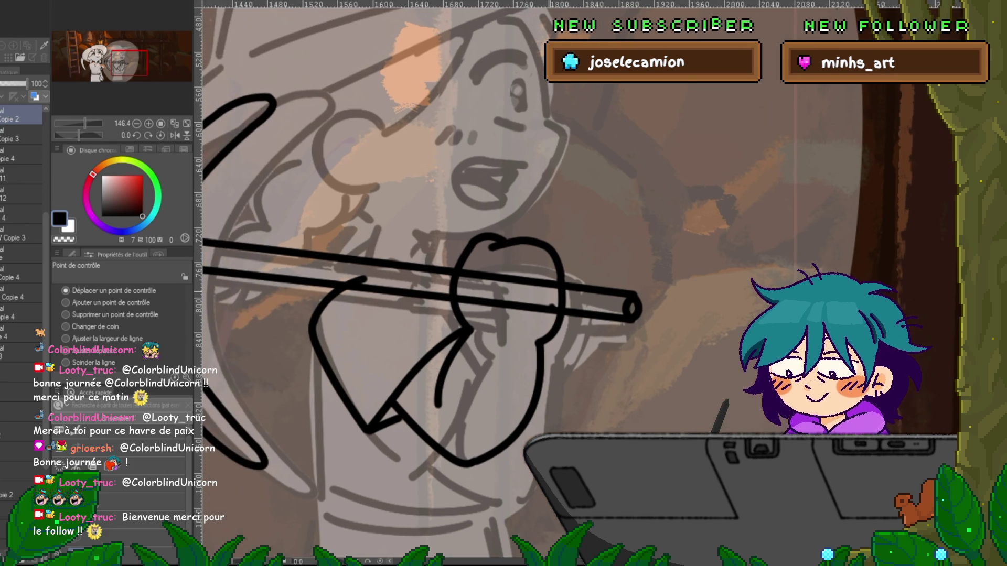
left_click_drag(420, 283, 464, 291)
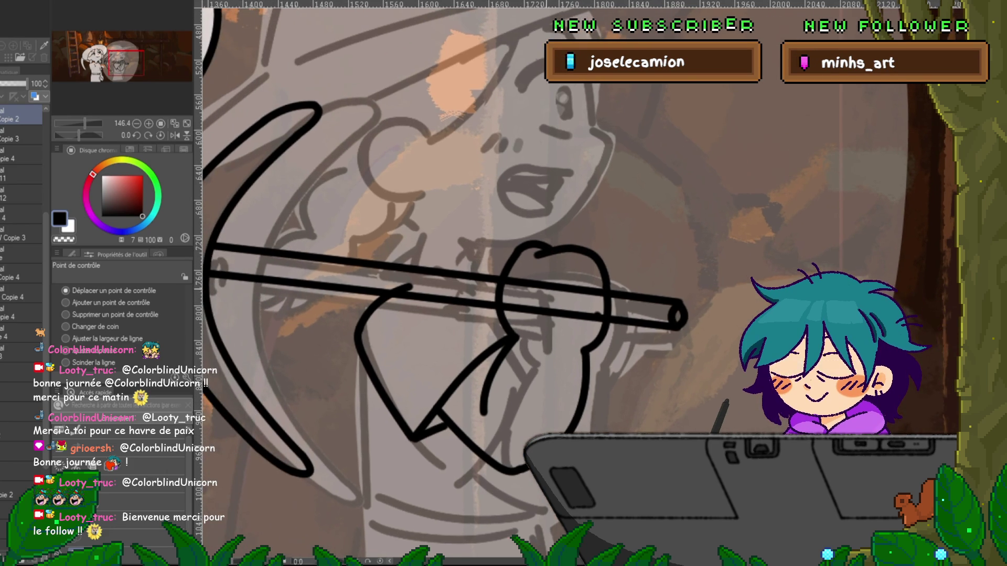
- With the Feutre précis pen on a fresh layer, ink a curve down the fist's left edge
key("p")
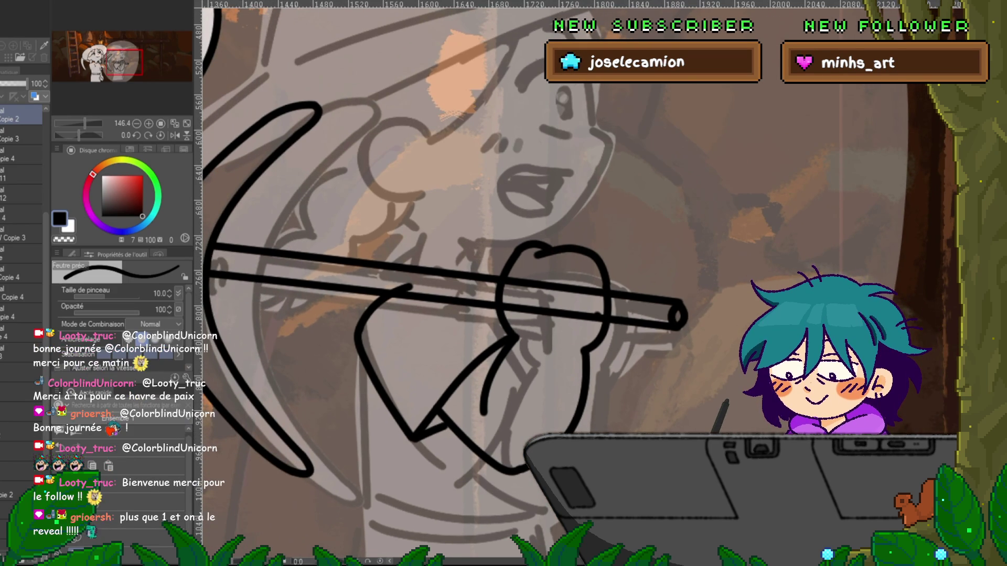
key("ctrl+shift+n")
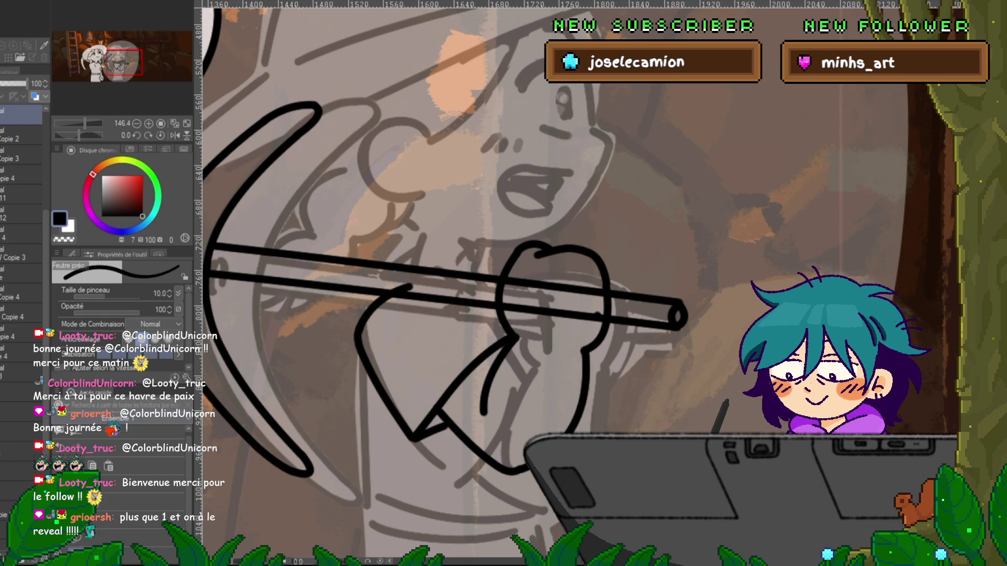
left_click_drag(619, 199, 676, 280)
key("ctrl+z")
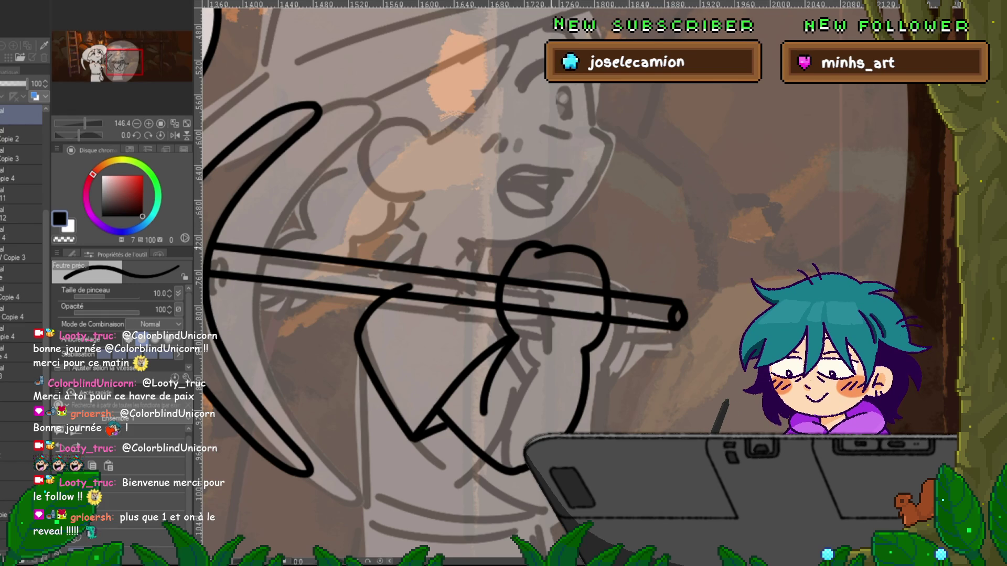
mouse_move(504, 255)
left_mouse_down()
mouse_move(484, 277)
mouse_move(482, 308)
mouse_move(503, 328)
left_mouse_up()
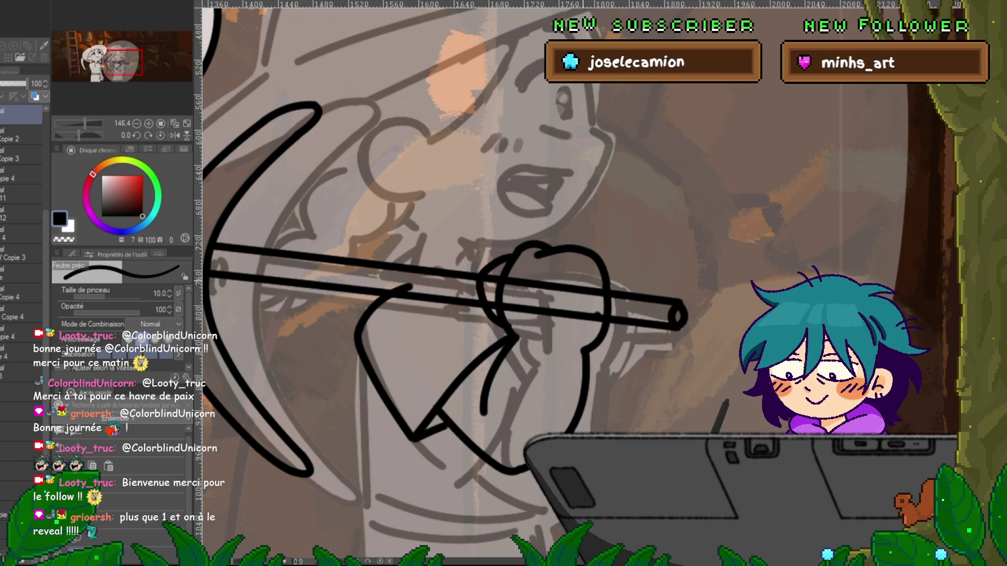
key("y")
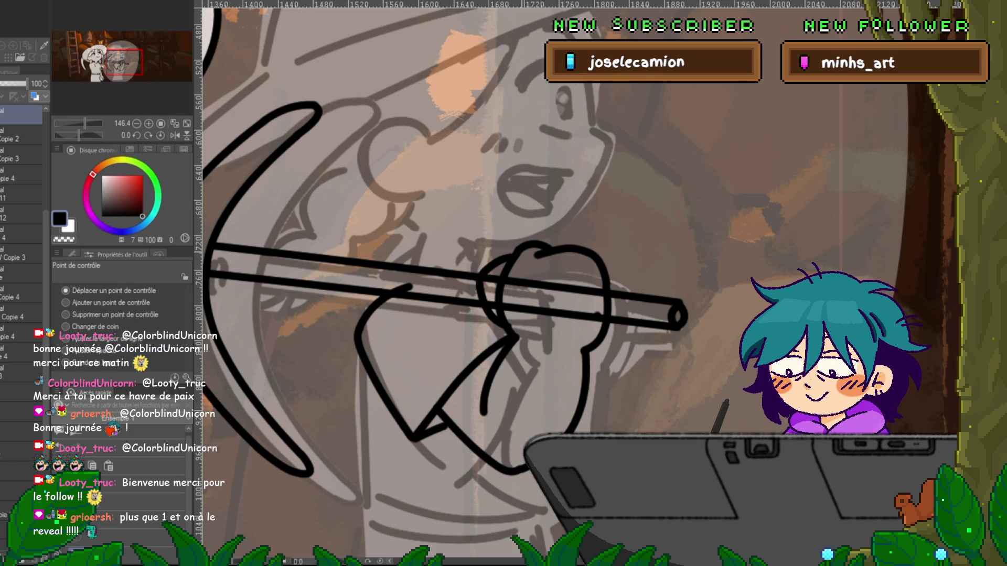
left_click(498, 294)
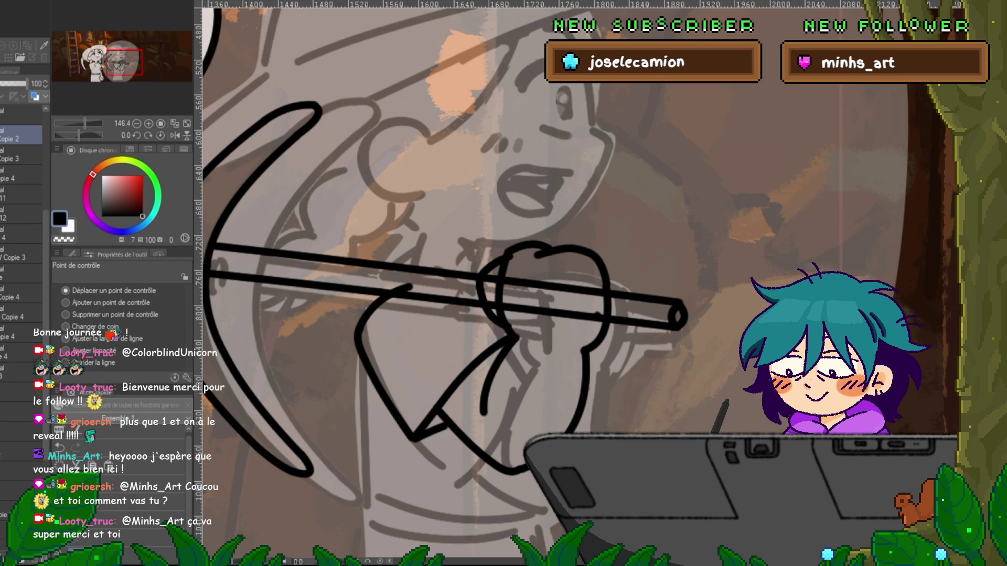
left_click(496, 293)
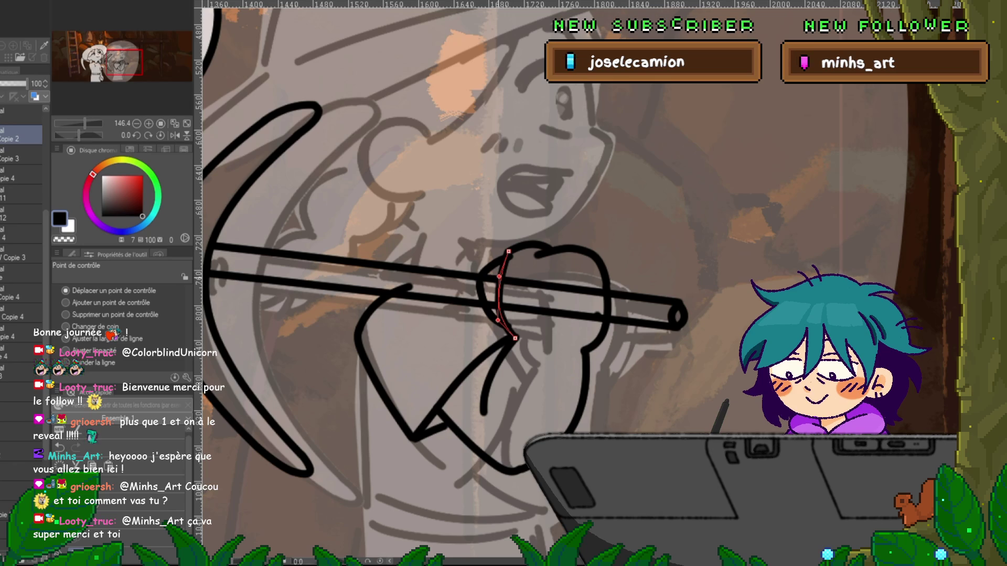
left_click(21, 112)
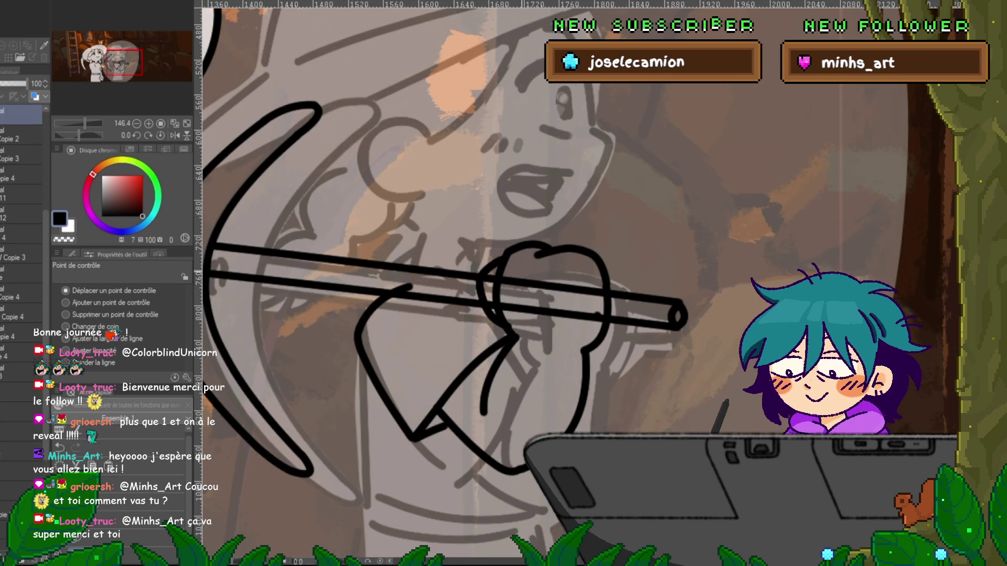
left_click(21, 135)
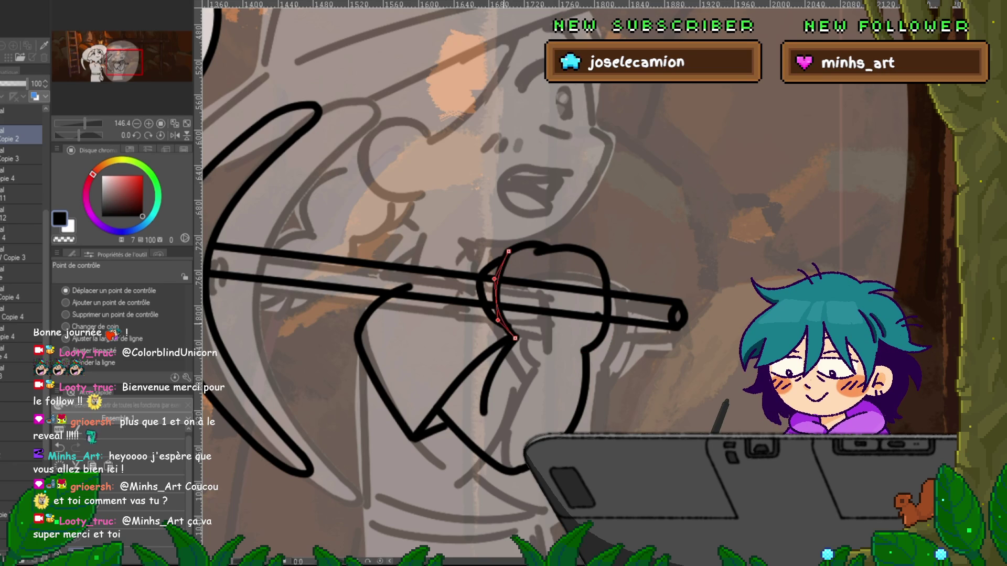
left_click(21, 114)
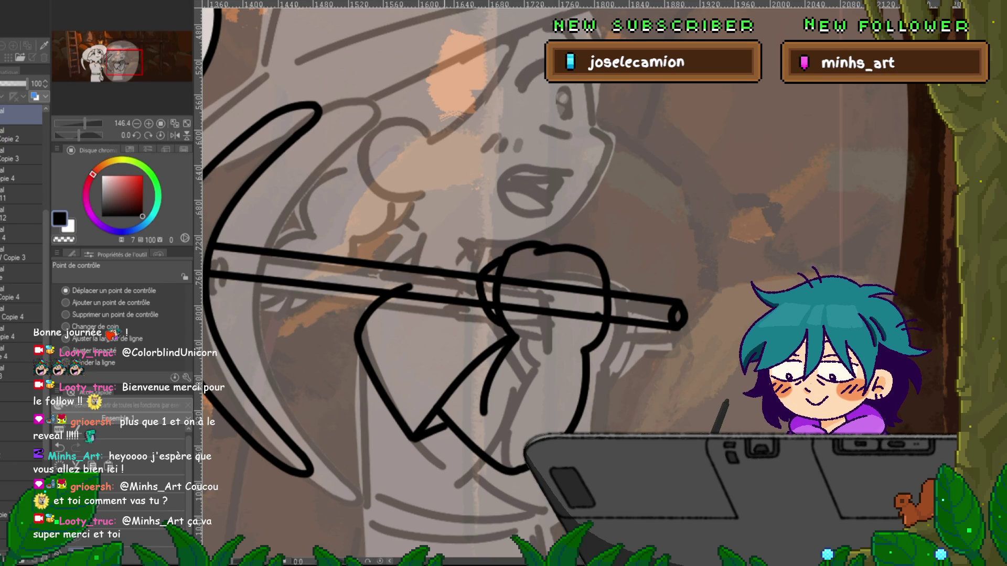
key("ctrl+alt+0")
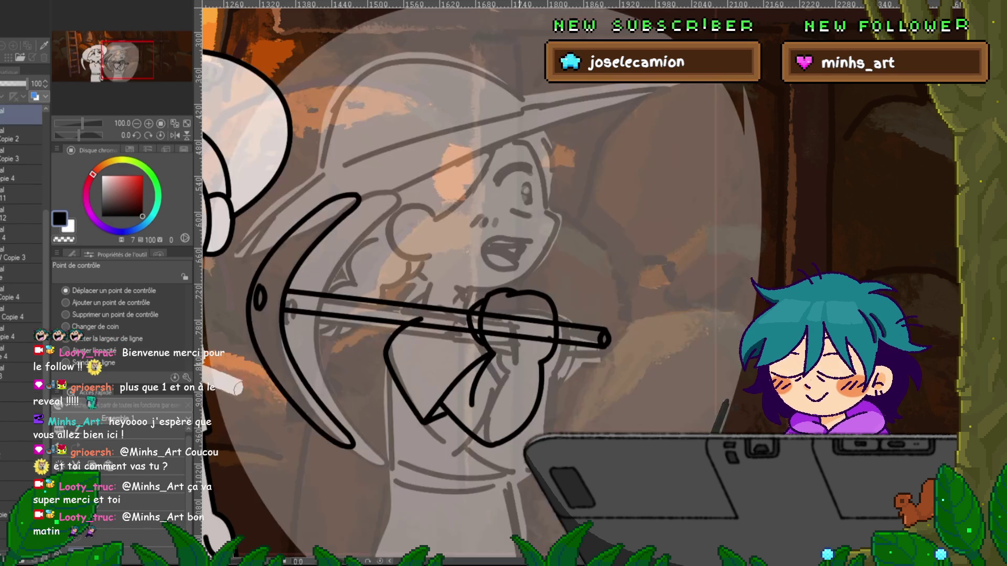
- Zoom out to the whole scene and play through the animation frames to preview the poses
key("ctrl+minus")
key("ctrl+minus")
key("space")
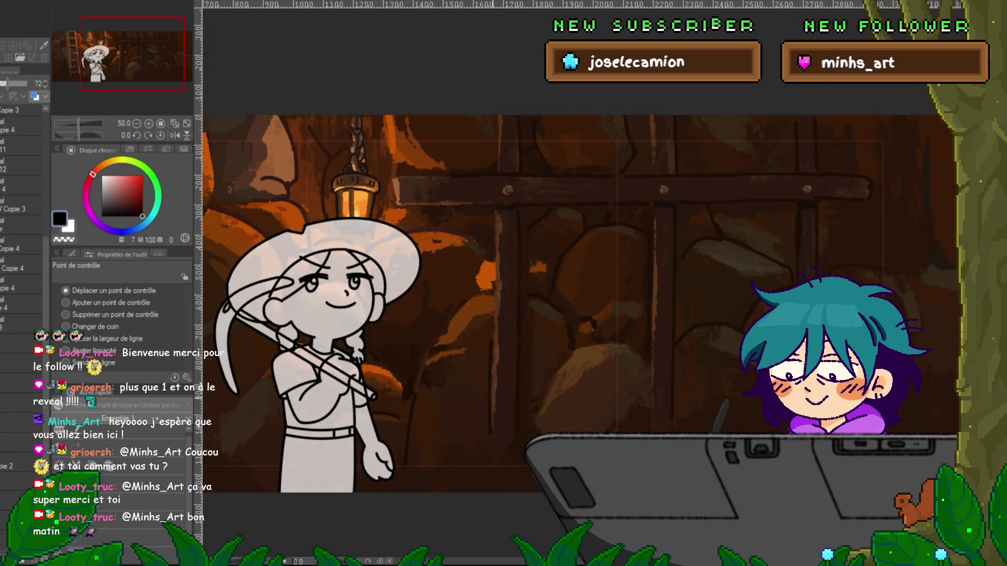
key("space")
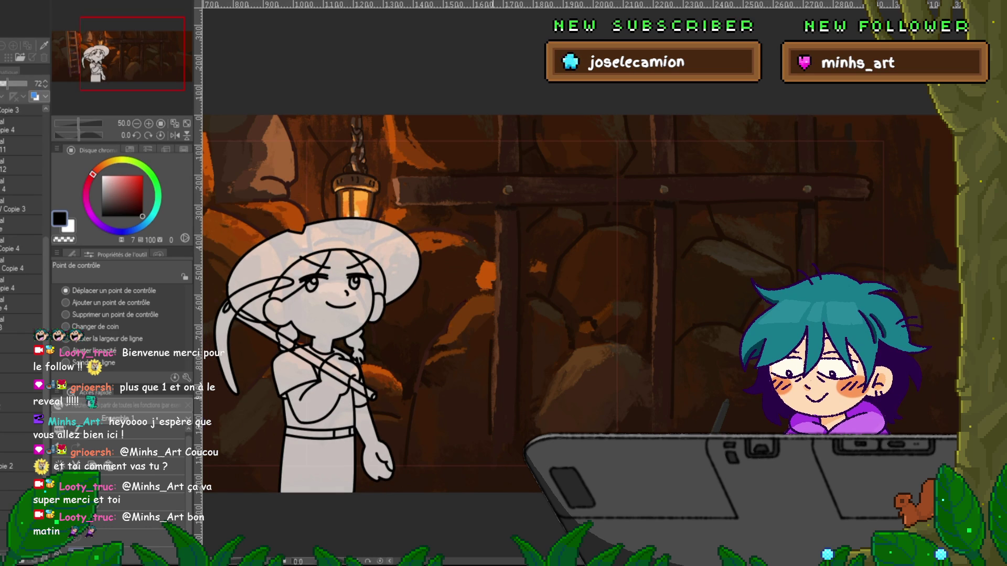
- Zoom in to select the left miner's eye outline, then zoom out to the frame with both miners
scroll(325, 305, "up", 5)
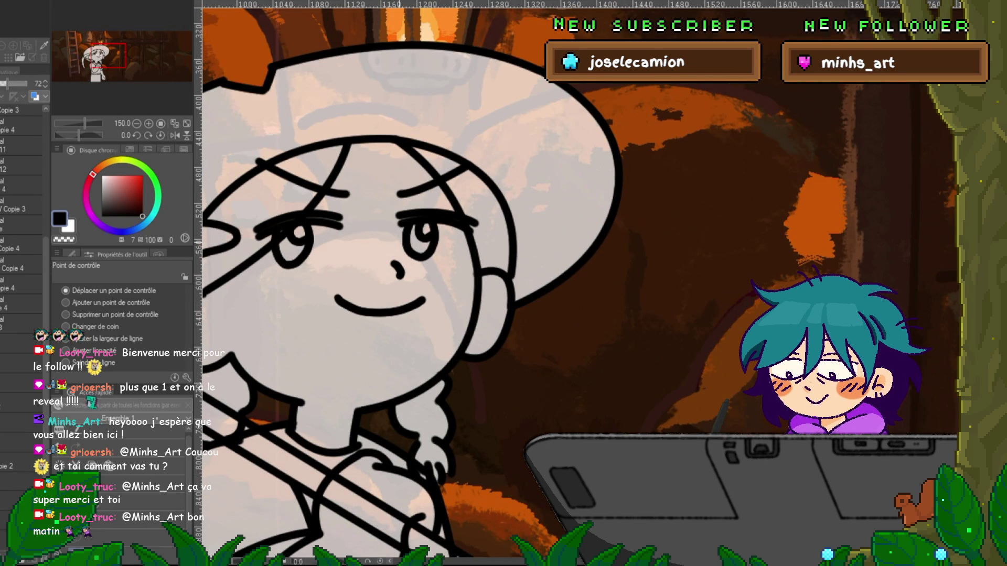
left_click(436, 239)
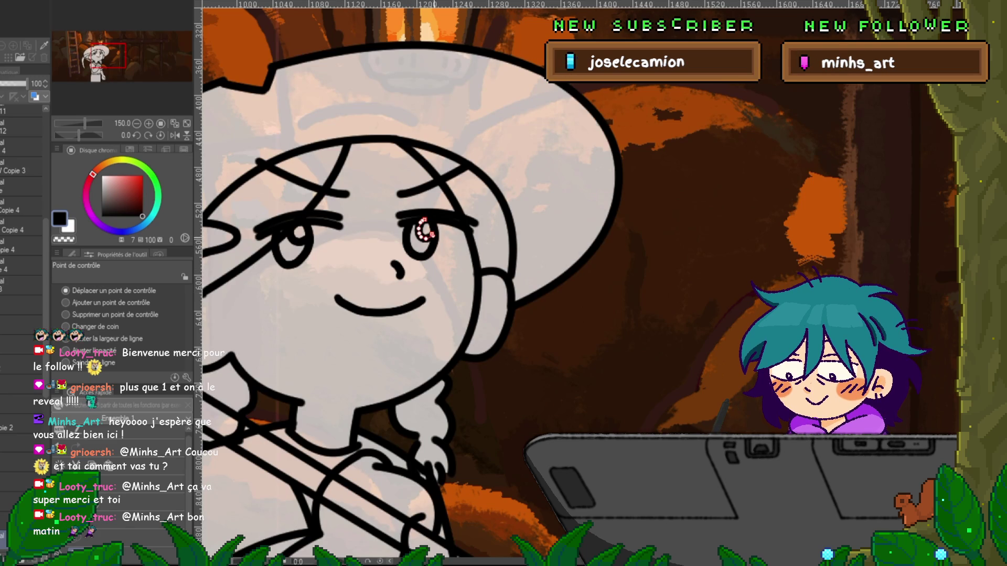
key("ctrl+minus")
key("ctrl+minus")
key("ctrl+minus")
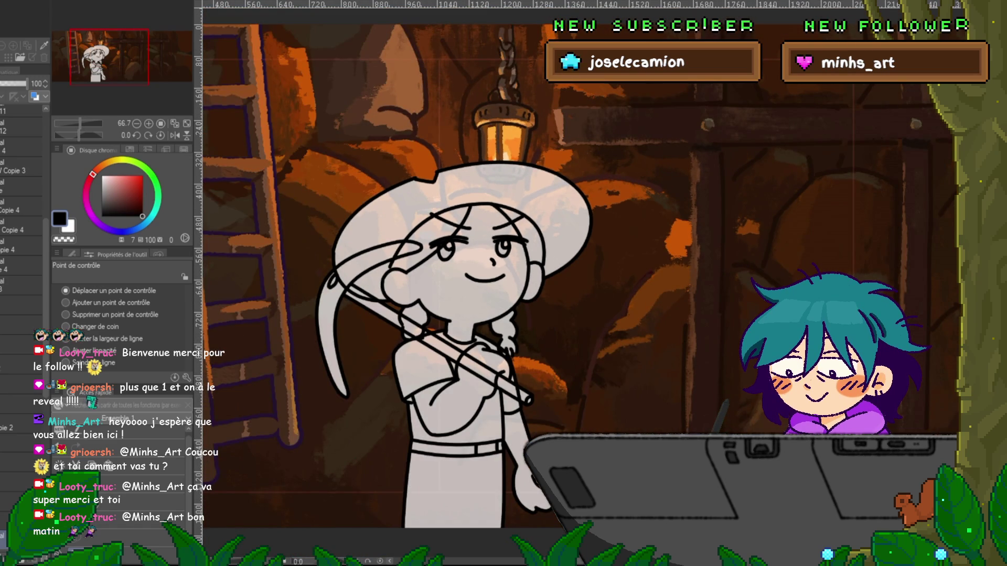
key("ctrl+Tab")
key("ctrl+Tab")
key("ctrl+Tab")
key("ctrl+Tab")
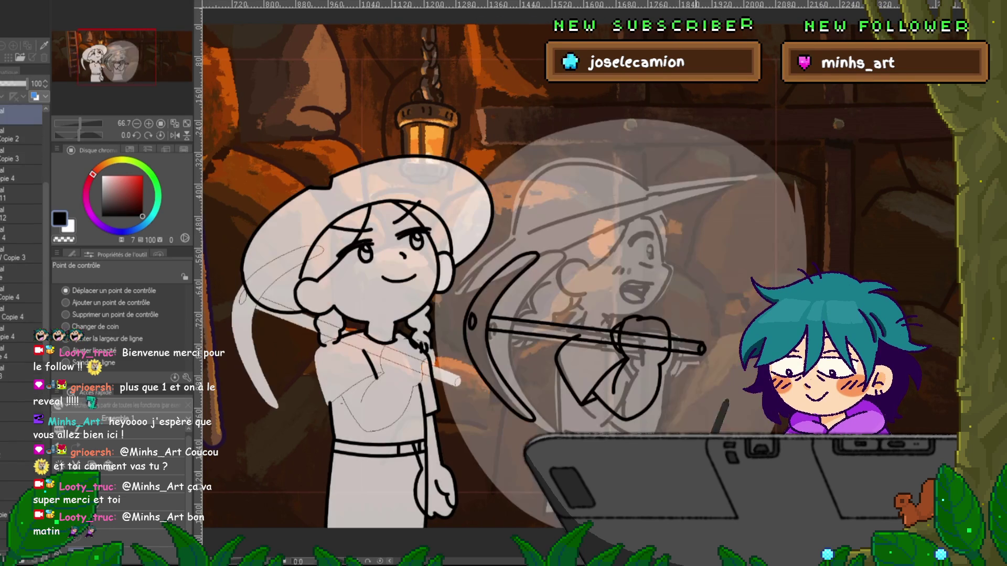
- Transform the BODY Copie 4 layer, moving the right miner's body about 33 px right and slightly down
scroll(577, 273, "right", 2)
scroll(577, 272, "right", 3)
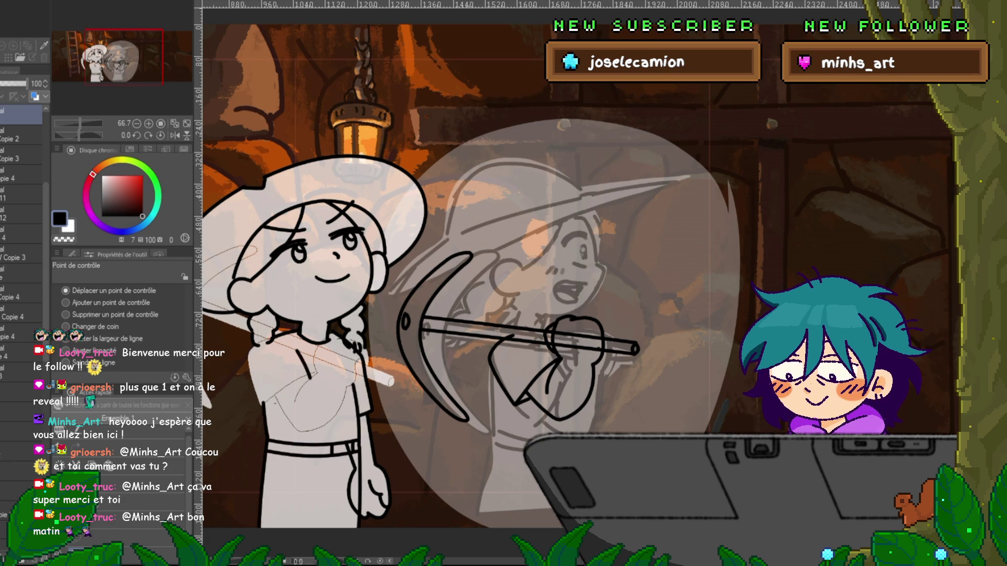
left_click(21, 352)
key("ctrl+t")
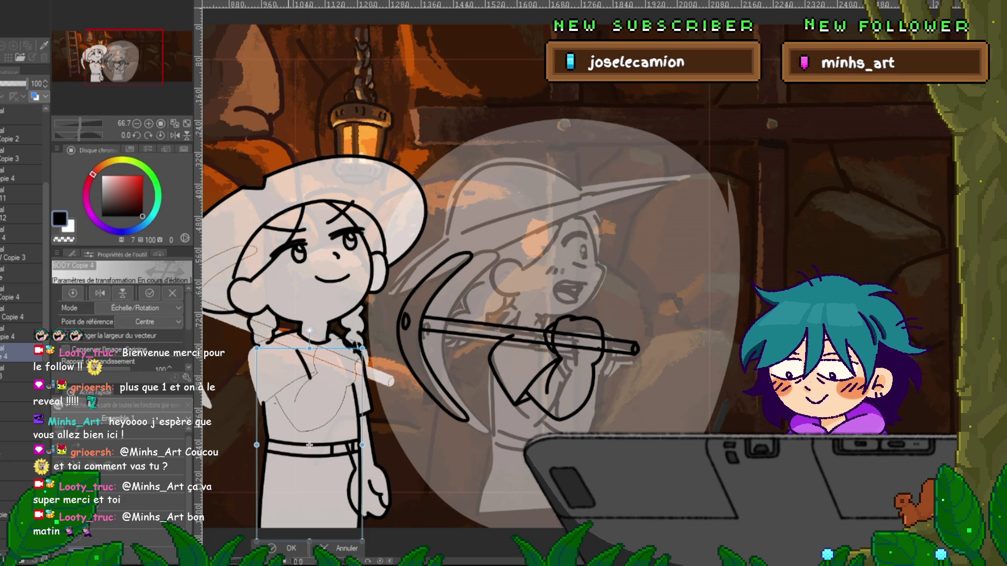
left_click_drag(520, 445, 583, 445)
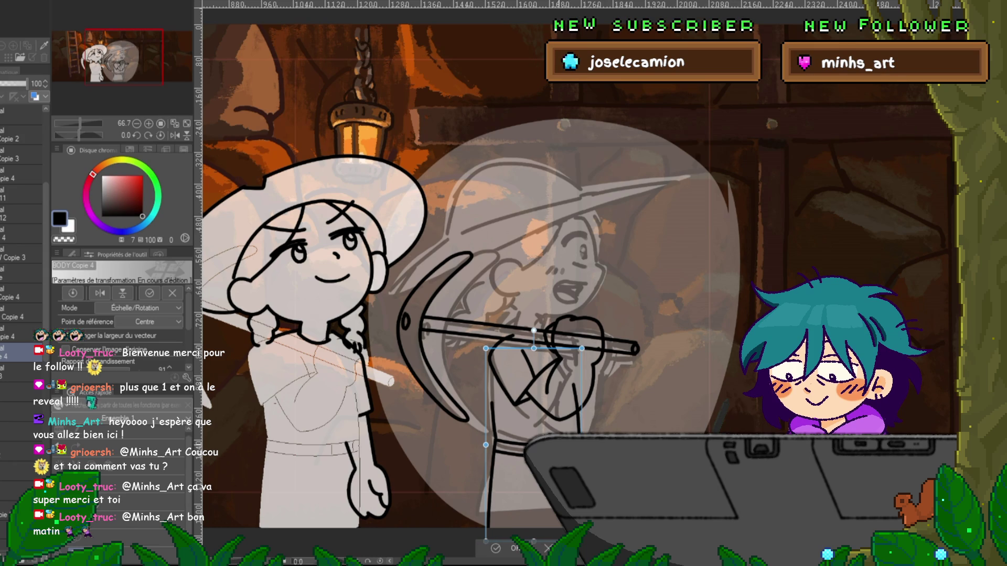
left_click_drag(533, 398, 535, 400)
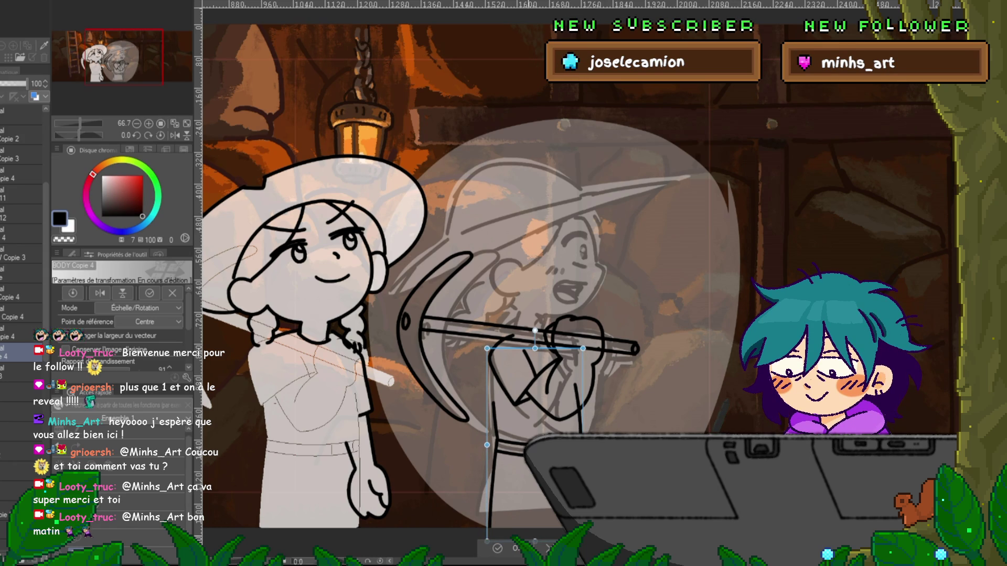
key("Return")
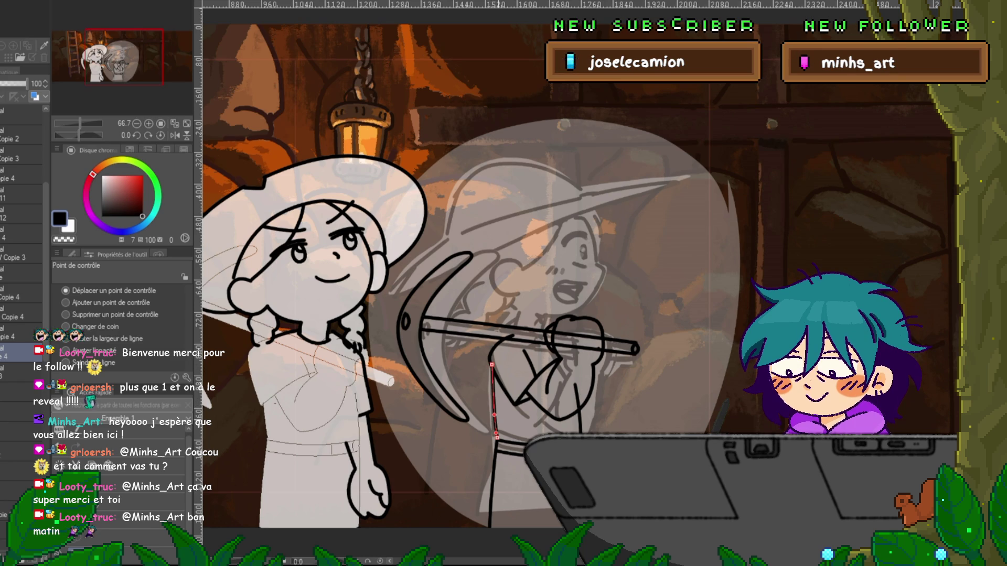
- Re-centre the view on the right miner and select her arm line for point editing
scroll(577, 273, "down", 2)
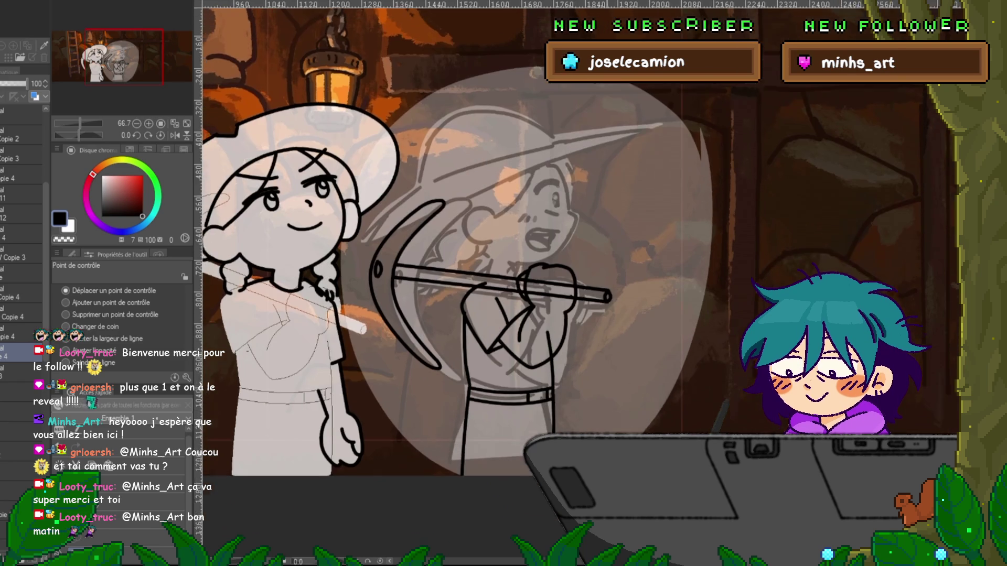
left_click_drag(457, 236, 440, 244)
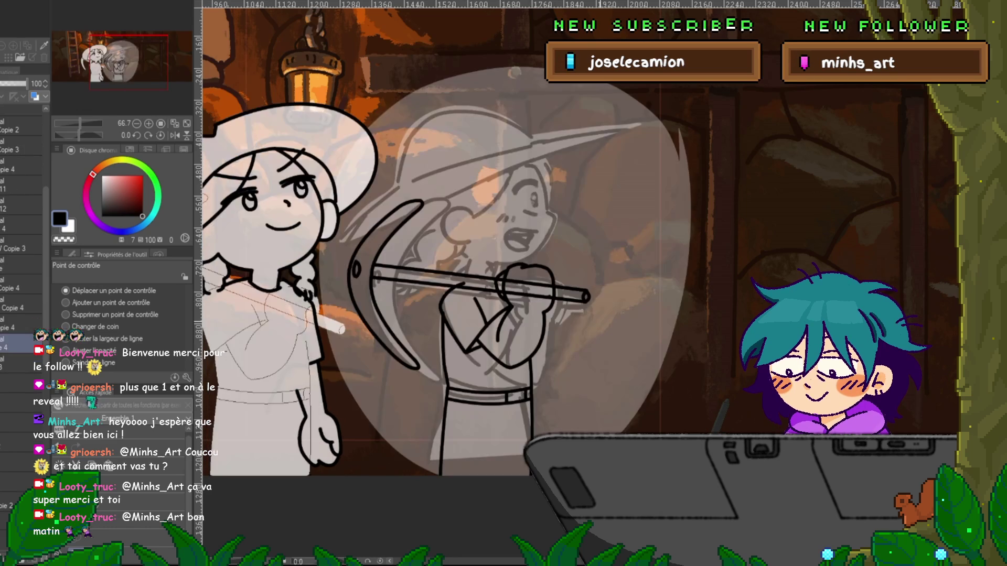
left_click(21, 130)
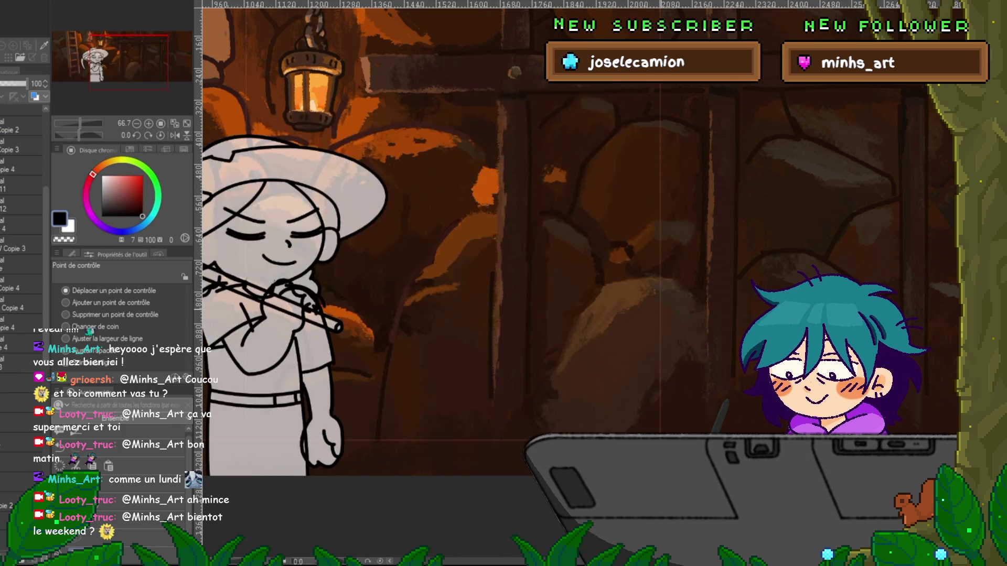
scroll(467, 236, "left", 2)
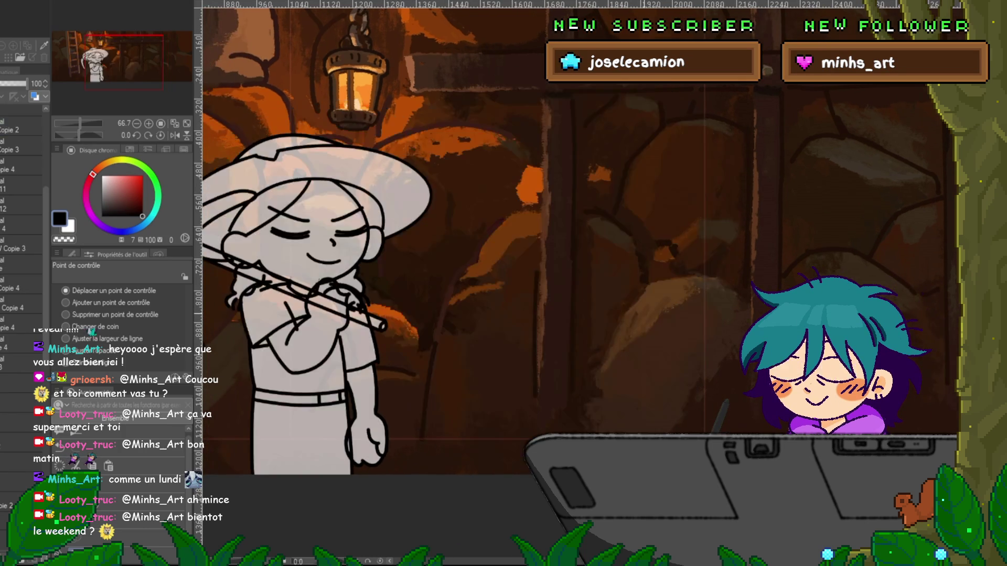
scroll(503, 236, "left", 3)
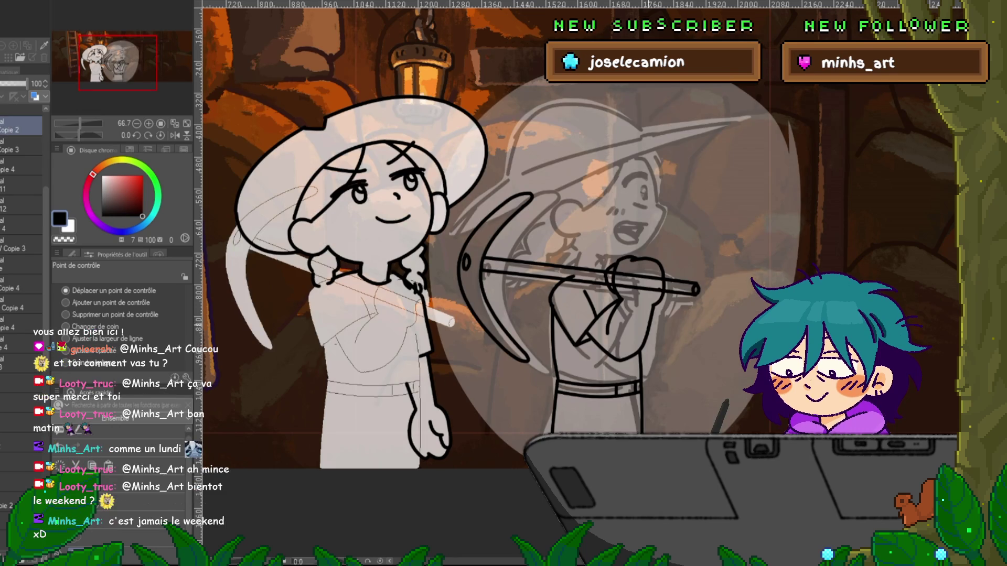
scroll(551, 236, "right", 3)
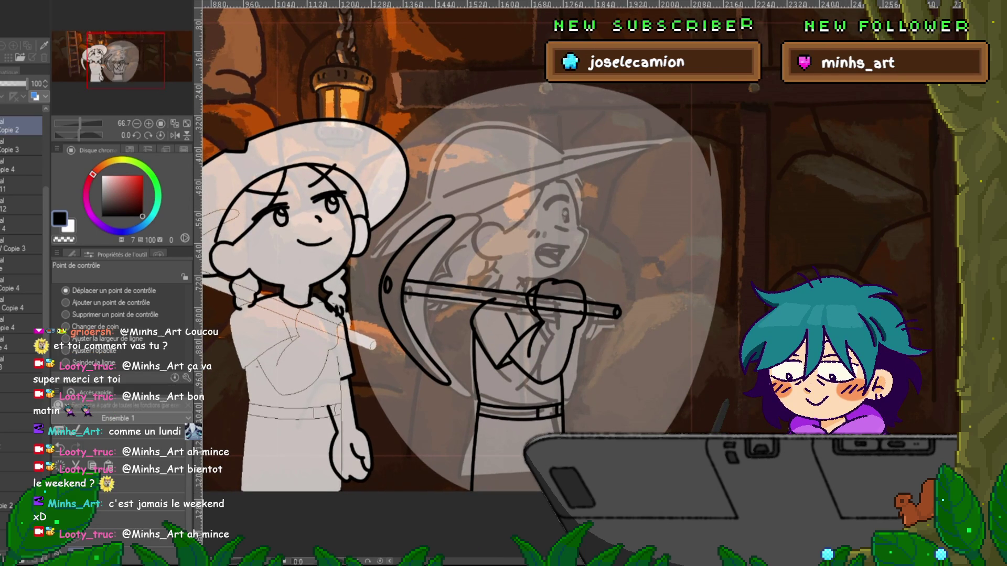
scroll(21, 210, "up", 2)
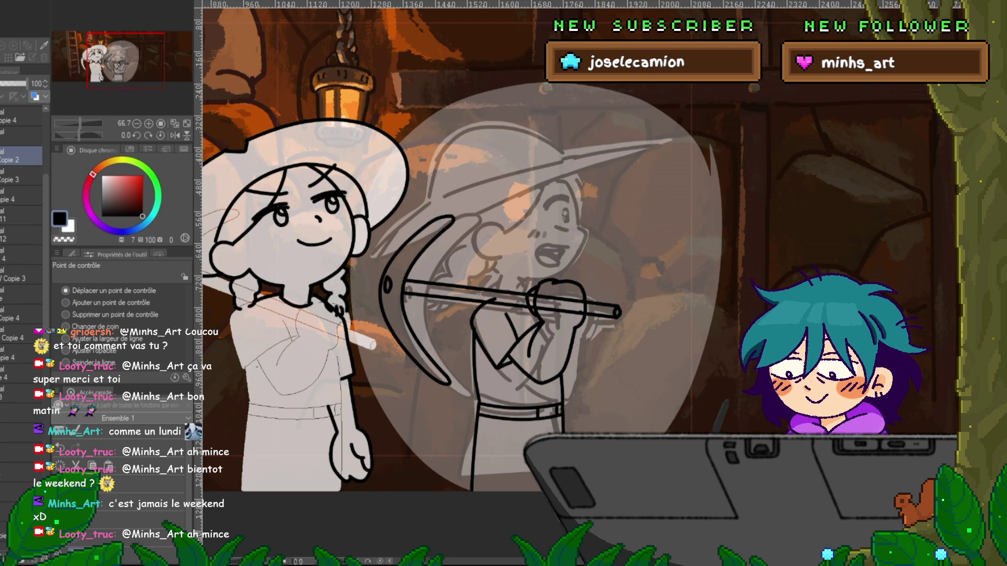
scroll(21, 210, "down", 2)
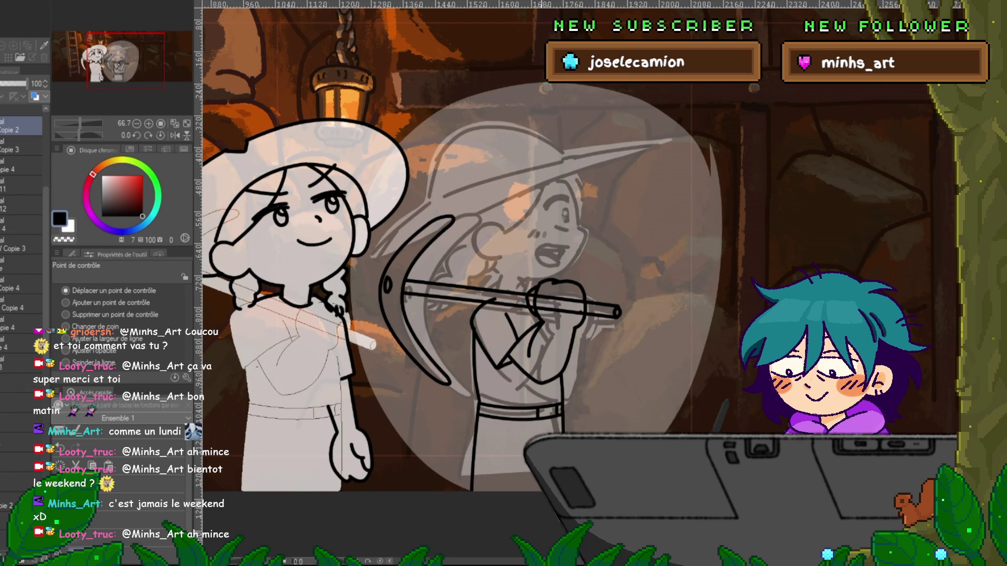
scroll(581, 247, "right", 3)
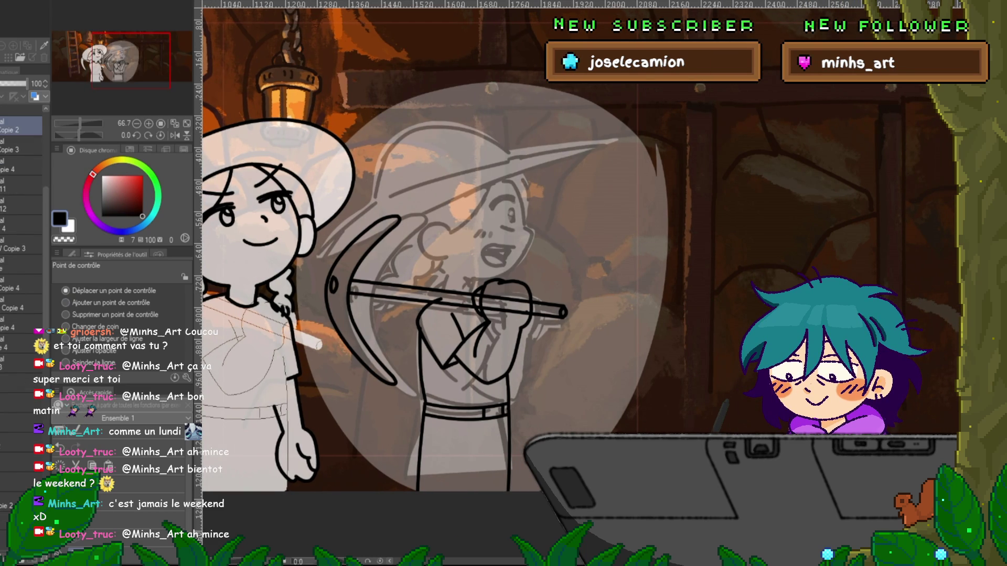
scroll(21, 236, "up", 5)
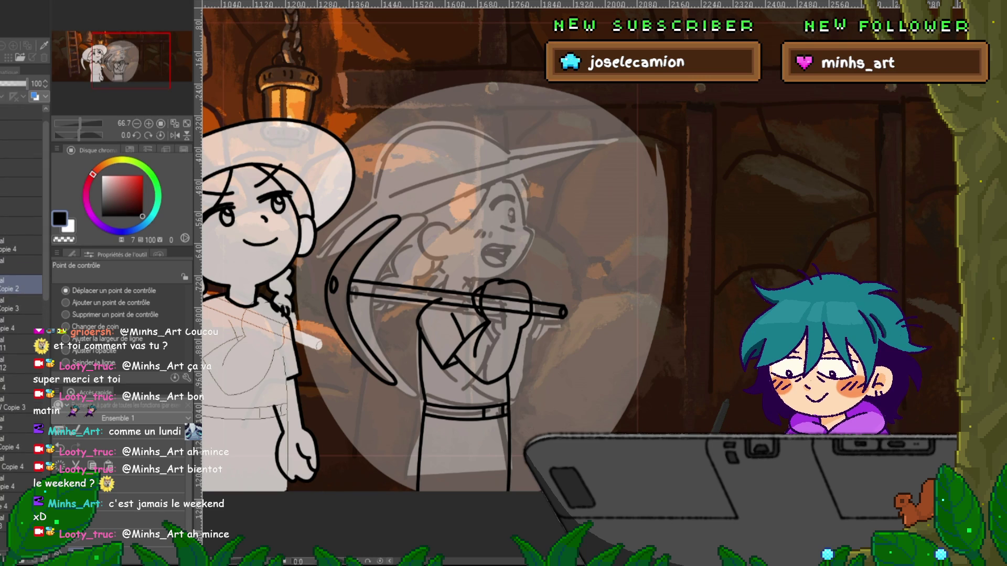
- Add a new layer for the right miner's face lines and switch to the Curve pen
left_click(21, 208)
key("ctrl+shift+n")
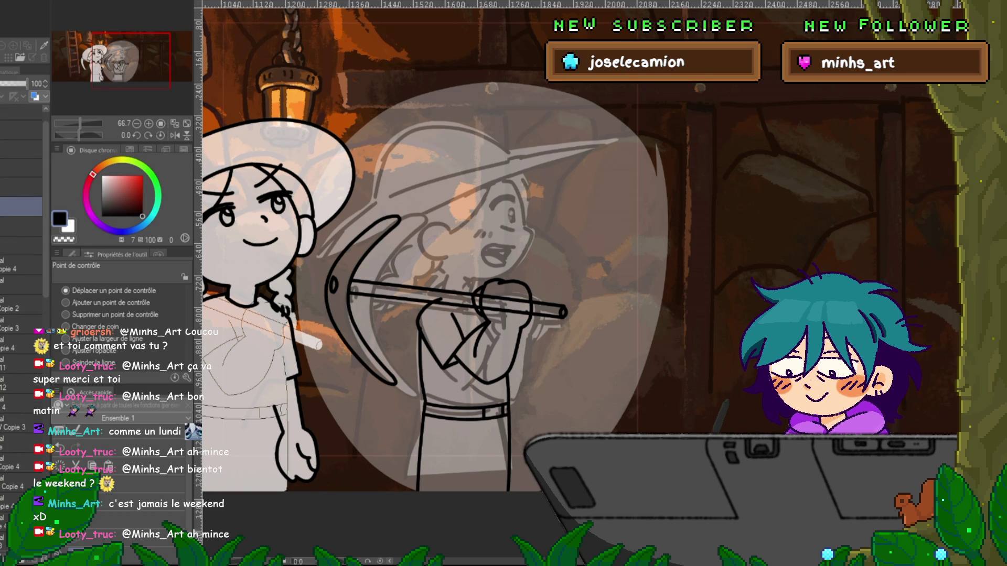
key("p")
scroll(586, 224, "up", 2)
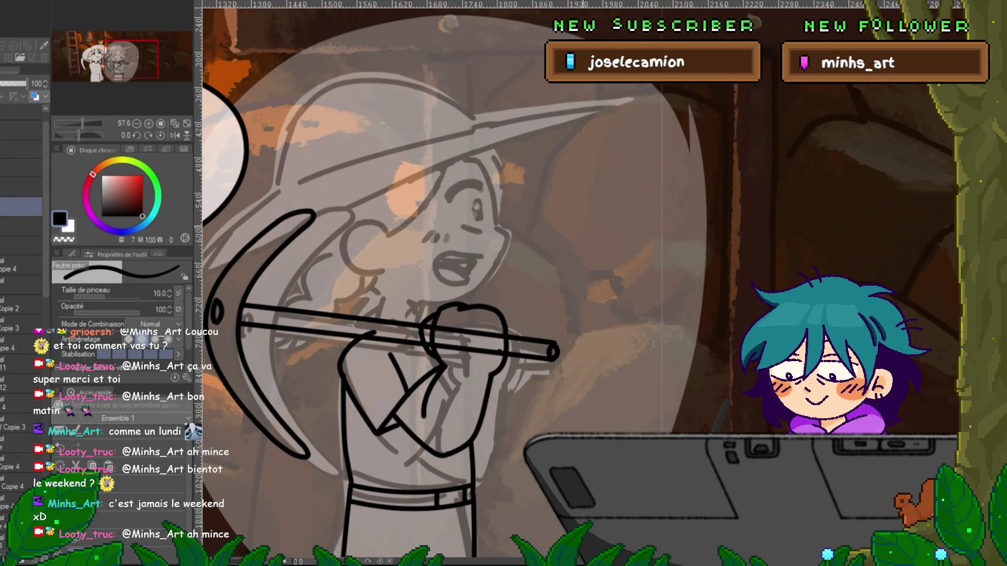
key("u")
- Draw curved hair strokes on both sides of the right miner's face
left_click_drag(452, 162, 388, 235)
left_click(445, 200)
left_click_drag(470, 154, 497, 226)
left_click(493, 188)
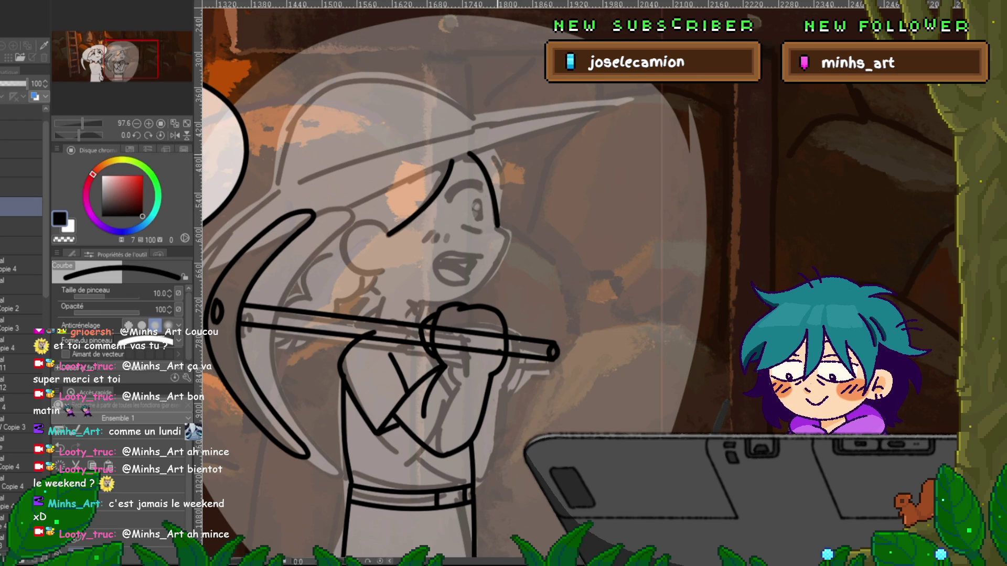
mouse_move(493, 148)
left_mouse_down()
mouse_move(505, 176)
mouse_move(498, 213)
left_mouse_up()
mouse_move(389, 234)
left_mouse_down()
mouse_move(371, 221)
mouse_move(350, 229)
mouse_move(345, 250)
mouse_move(387, 273)
left_mouse_up()
key("Return")
key("Return")
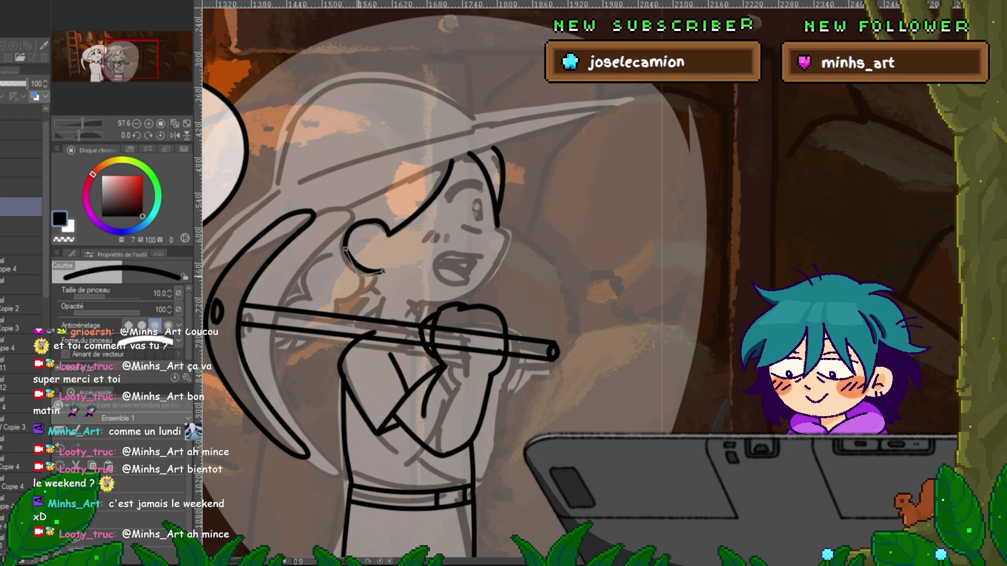
- Ink the rounded ear curve and a smooth jaw line down the face's right side
key("Return")
left_click_drag(193, 398, 226, 375)
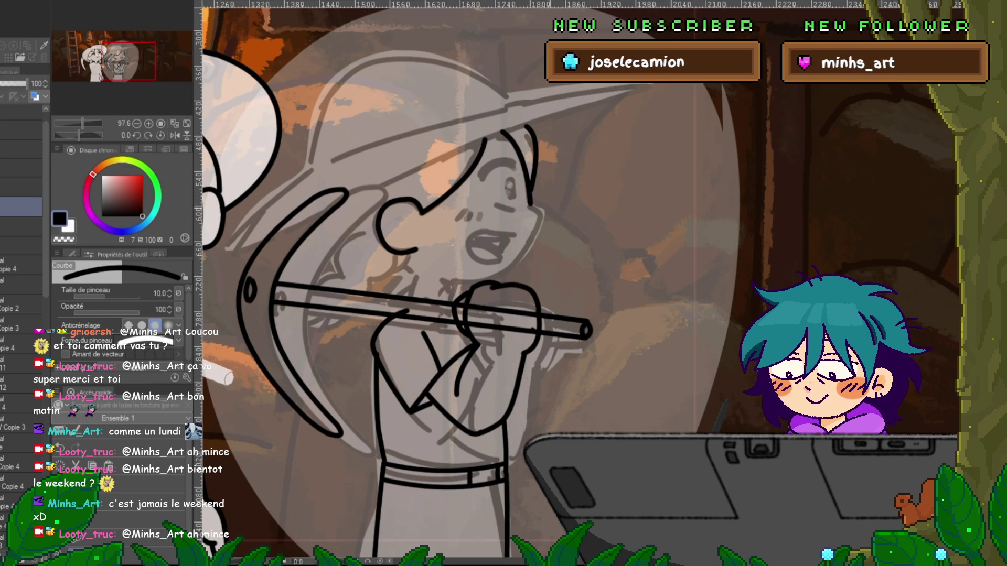
mouse_move(529, 204)
left_mouse_down()
mouse_move(538, 226)
mouse_move(493, 234)
mouse_move(417, 285)
left_mouse_up()
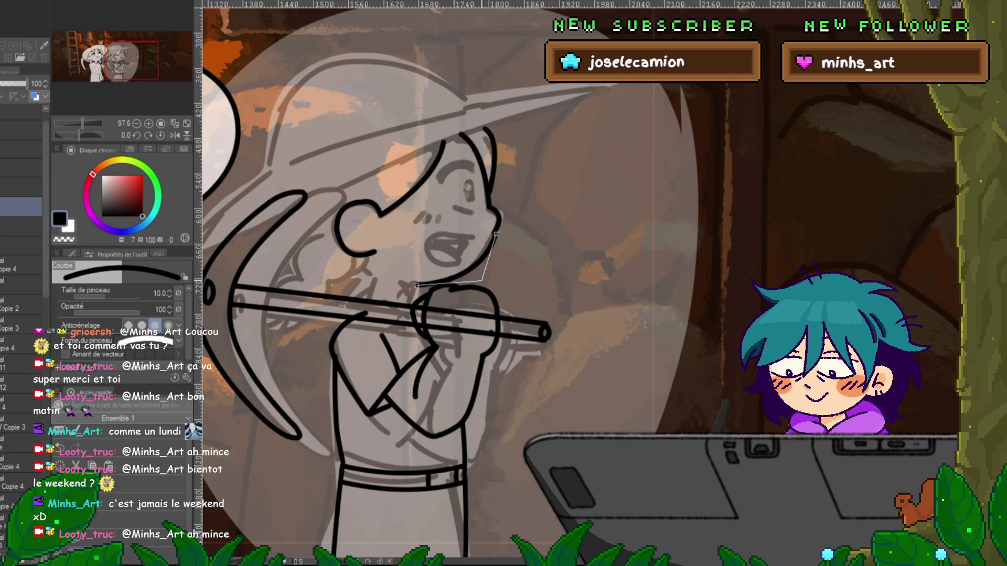
left_click(482, 279)
- Raise the lower arc of the ear curve slightly using the Control Point tool
key("y")
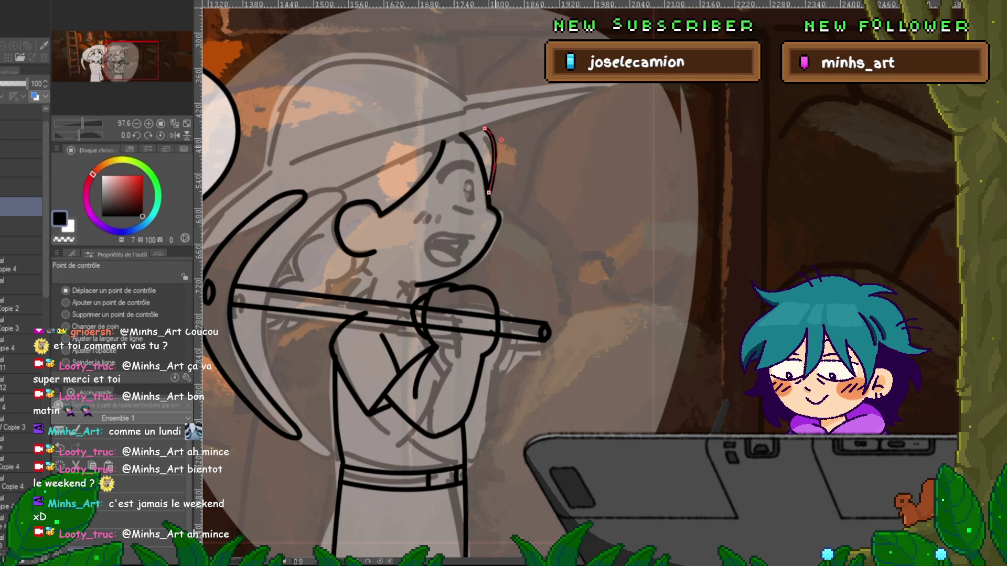
left_click(373, 204)
left_click(343, 205)
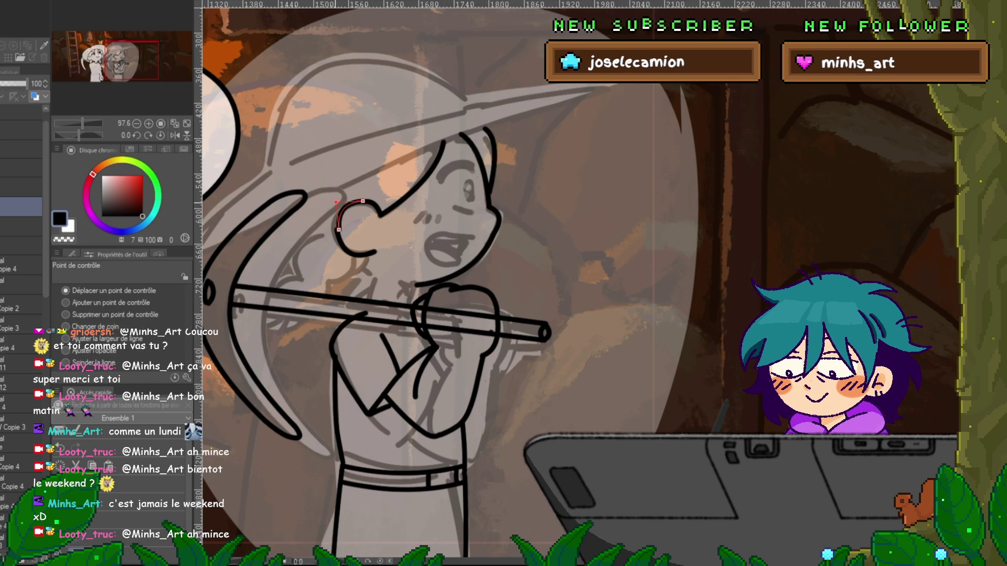
left_click(360, 254)
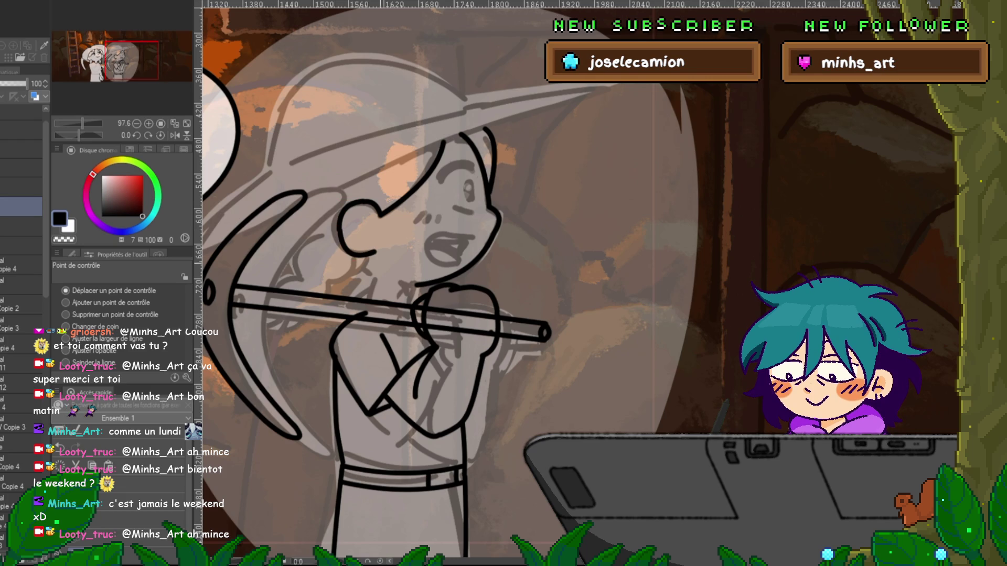
left_click_drag(343, 264, 344, 258)
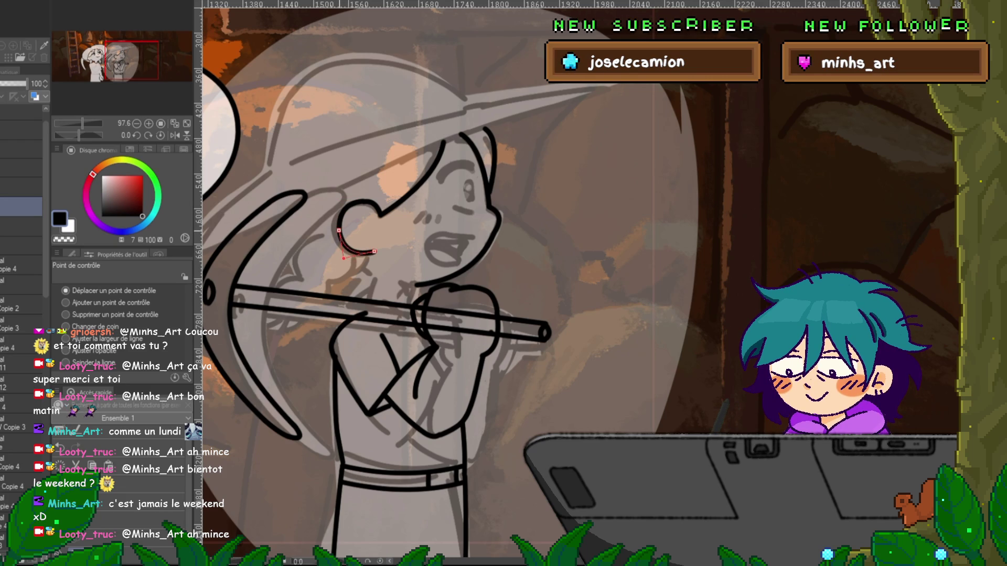
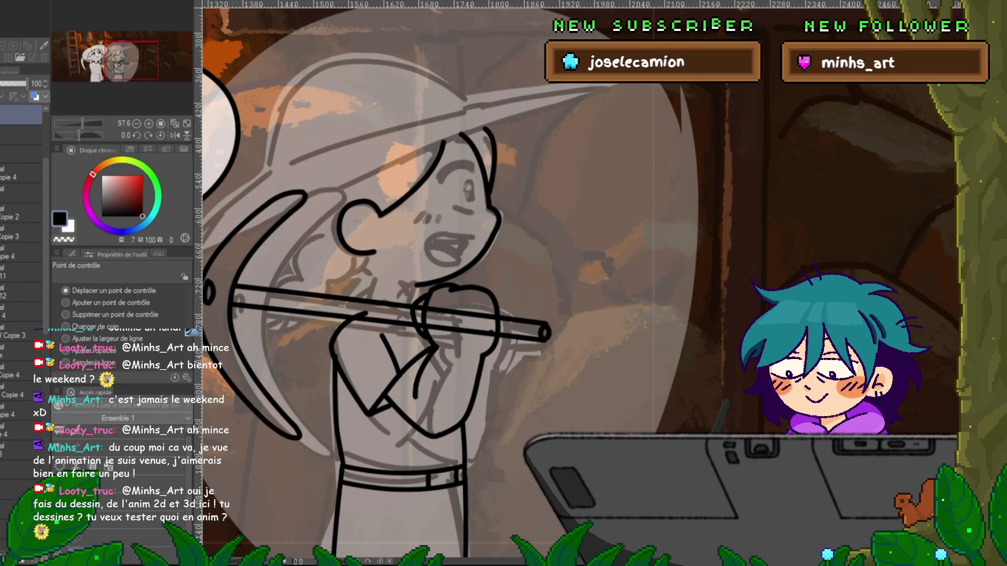
- On a new layer, draw a curved finger line over the pickaxe handle with the curve tool
key("ctrl+shift+n")
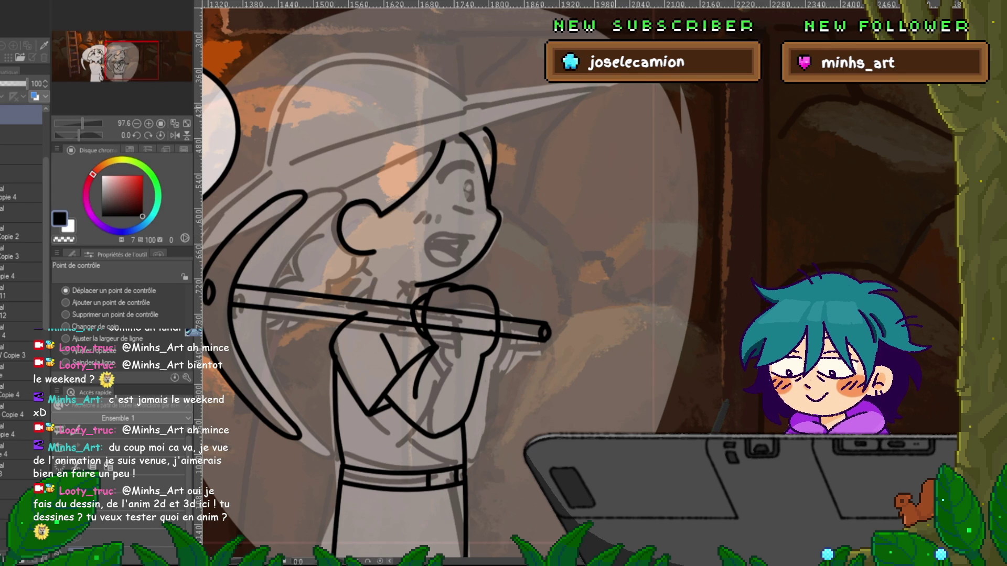
key("p")
key("ctrl+z")
mouse_move(324, 235)
left_mouse_down()
mouse_move(260, 318)
mouse_move(288, 322)
mouse_move(278, 329)
mouse_move(329, 282)
left_mouse_up()
key("ctrl+z")
key("ctrl+z")
key("ctrl+z")
key("ctrl+z")
- Ink curved finger lines wrapping around the pickaxe handle on the first hand
left_click(317, 294)
left_click_drag(303, 304, 319, 284)
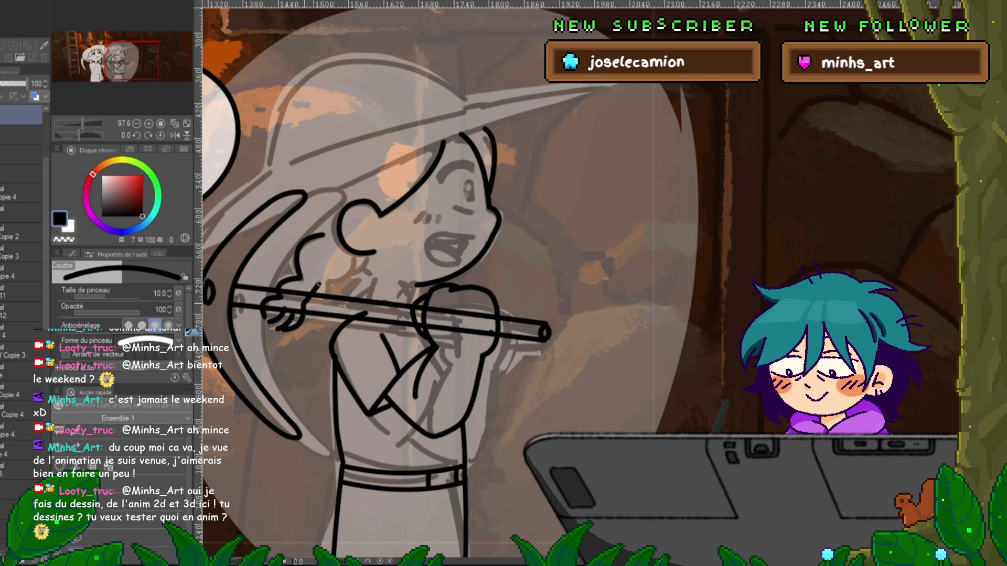
left_click(319, 284)
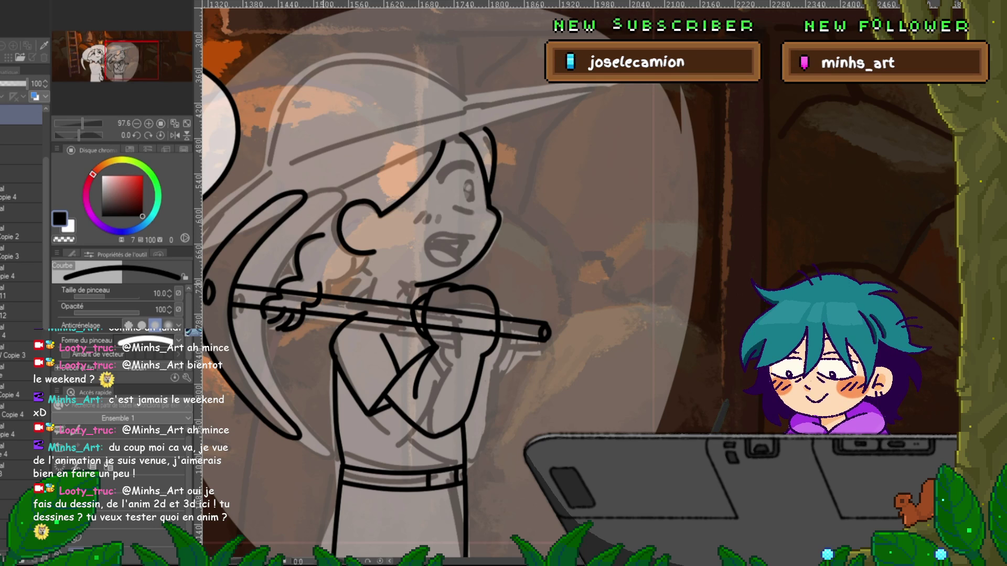
left_click_drag(320, 283, 349, 275)
left_click(319, 284)
left_click(322, 294)
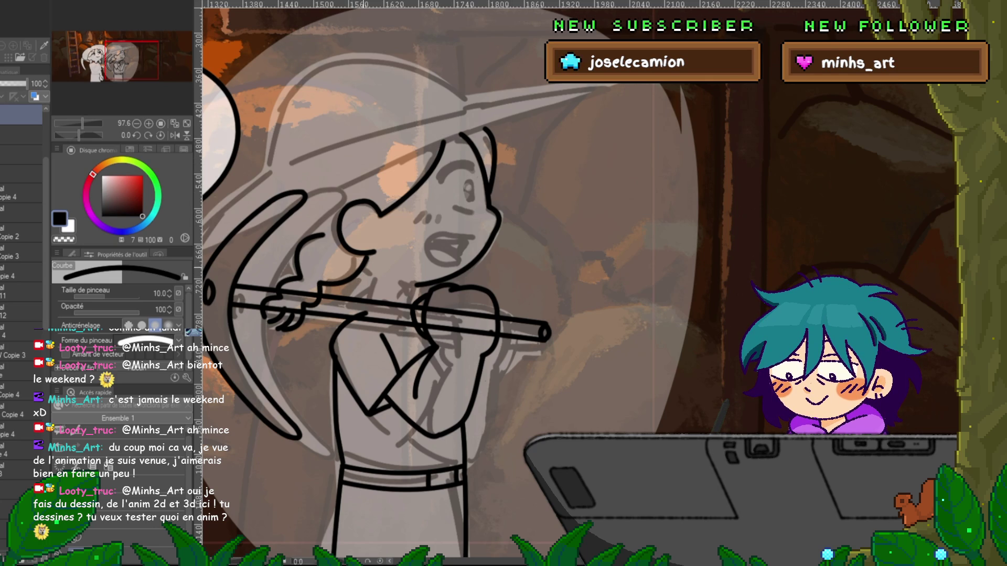
- Add curved finger strokes and a small ink mark on the other gripping hand
left_click_drag(361, 278, 377, 267)
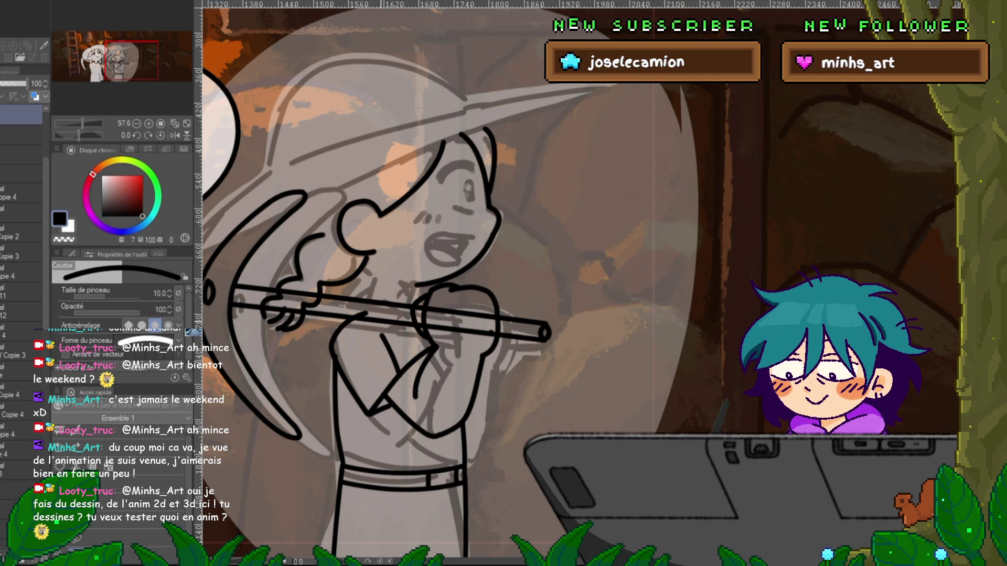
left_click_drag(179, 378, 242, 381)
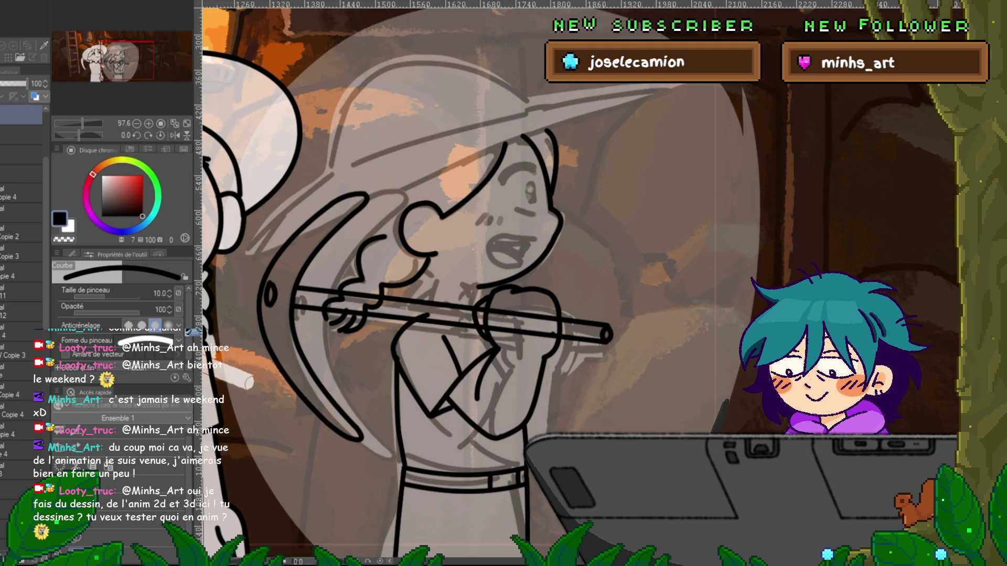
left_click_drag(471, 314, 414, 312)
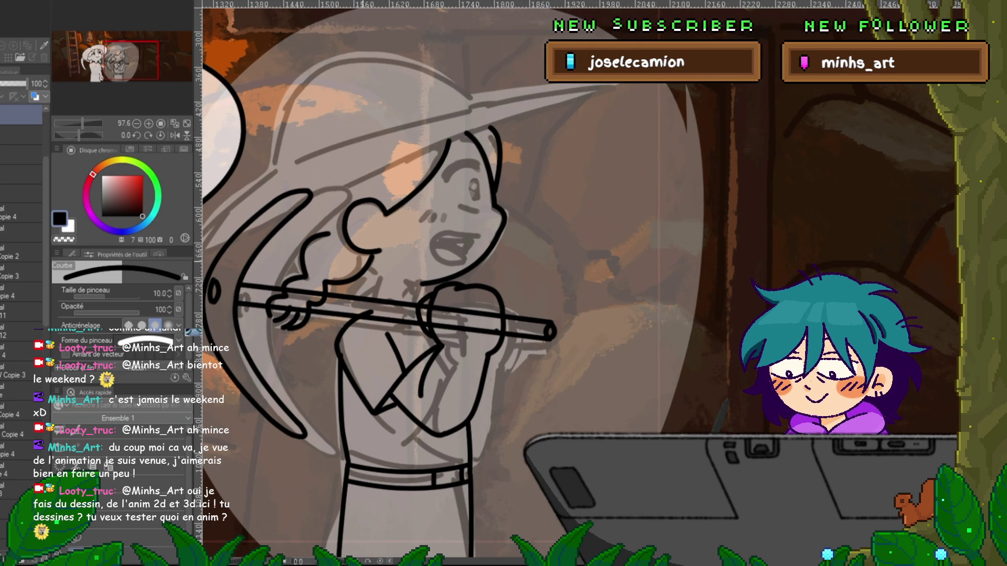
left_click_drag(364, 254, 331, 319)
left_click(350, 289)
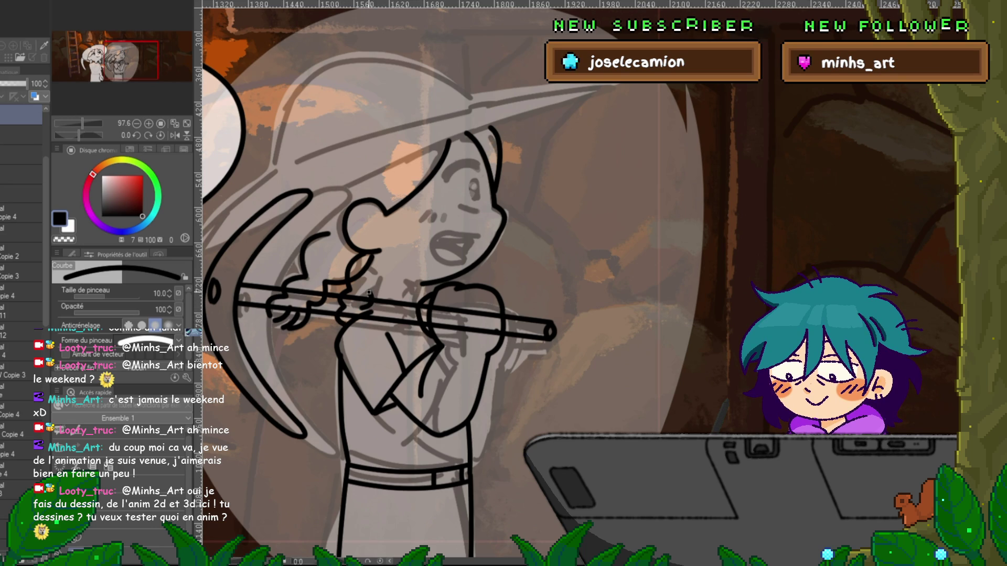
left_click_drag(386, 275, 380, 295)
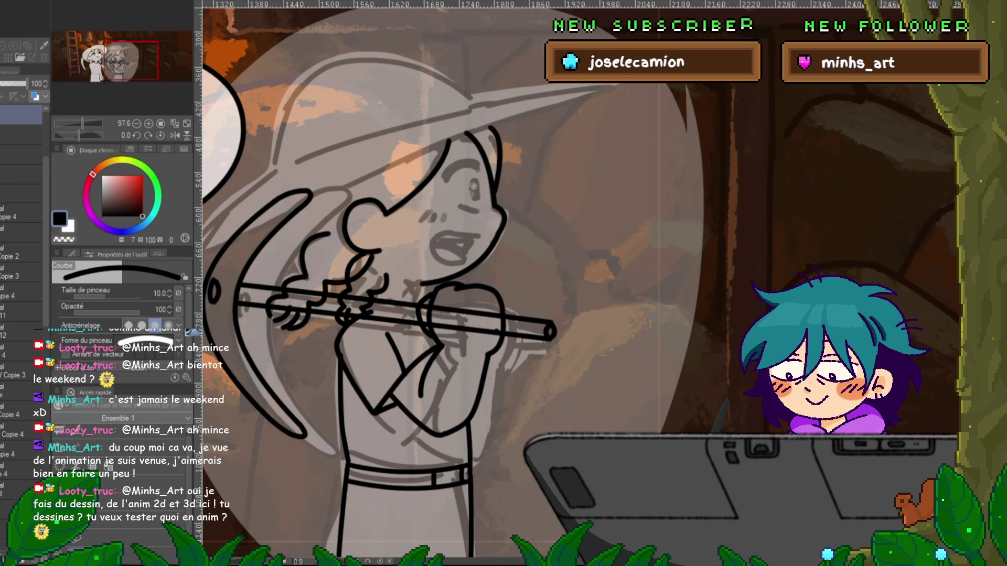
key("ctrl+shift+n")
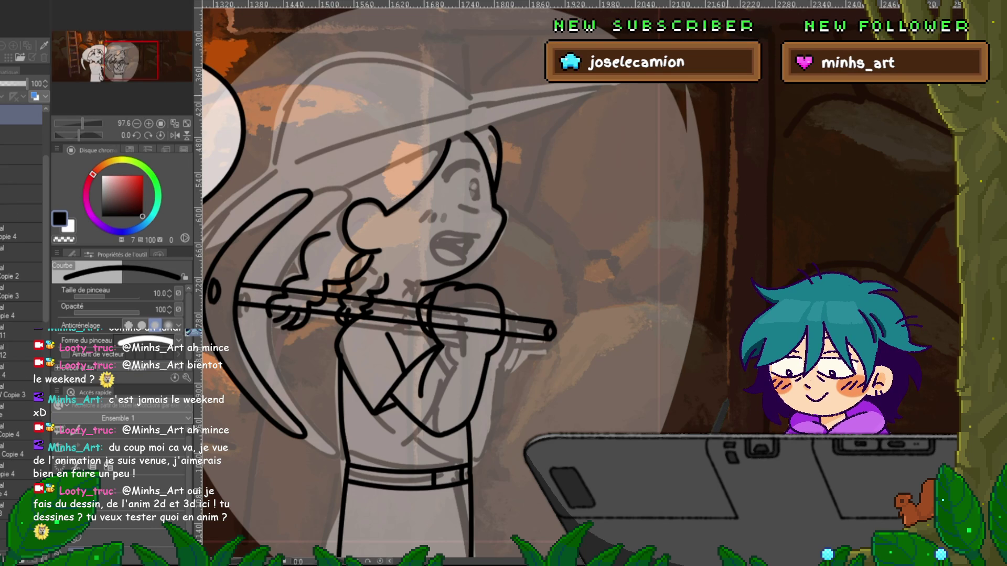
- Delete the short stray chest stroke using Correct Line's Supprimer un point de contrôle option
left_click(72, 255)
left_click(105, 285)
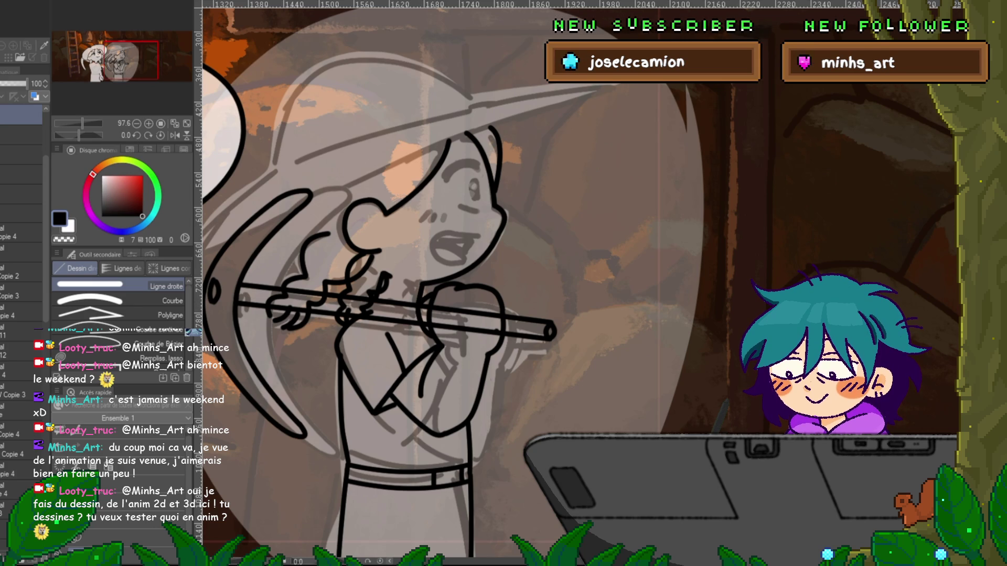
key("y")
left_click(396, 354)
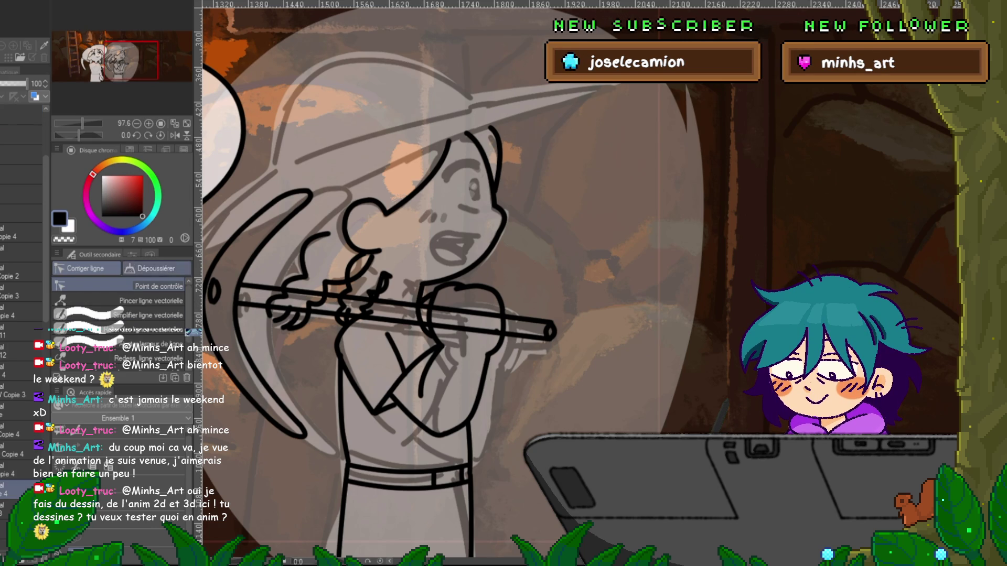
left_click(122, 254)
left_click(395, 354)
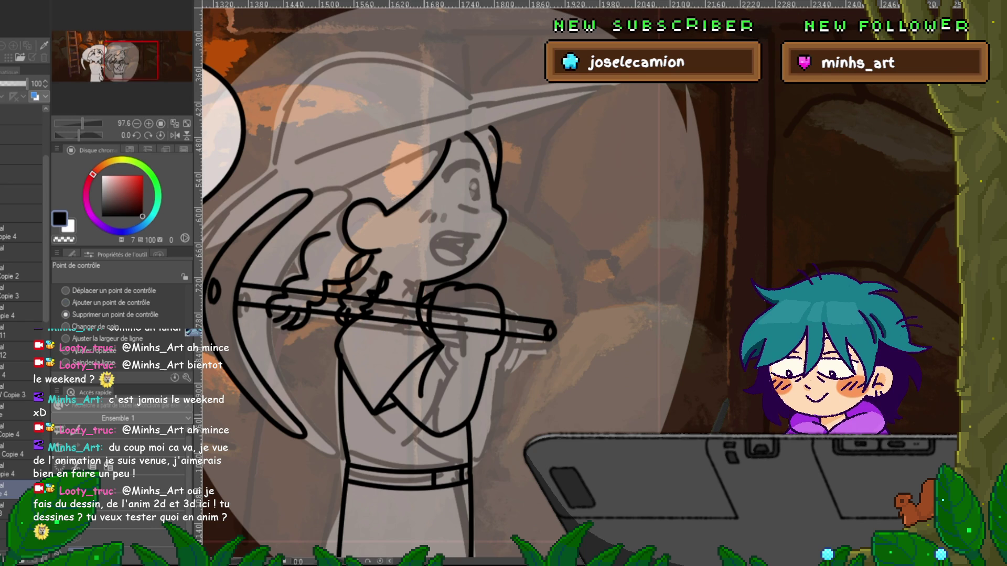
- Select the Copie 3 layer and return to the inking pen
left_click(21, 292)
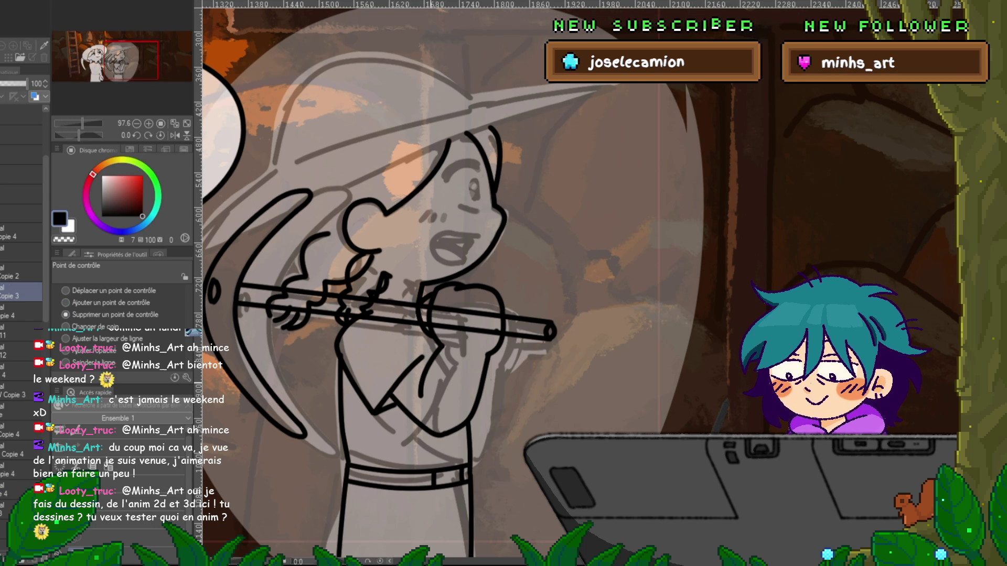
left_click(65, 290)
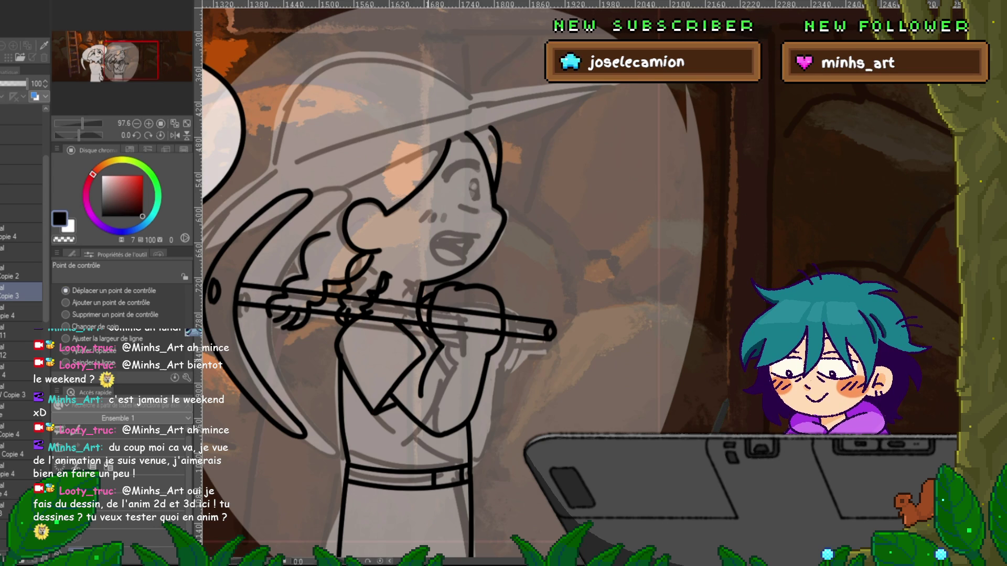
key("p")
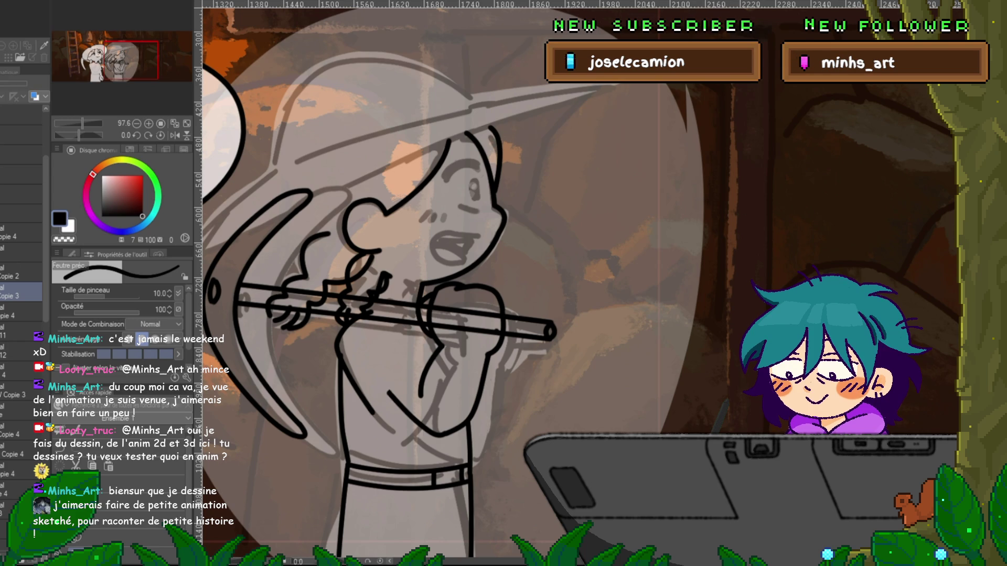
key("ctrl+z")
key("ctrl+y")
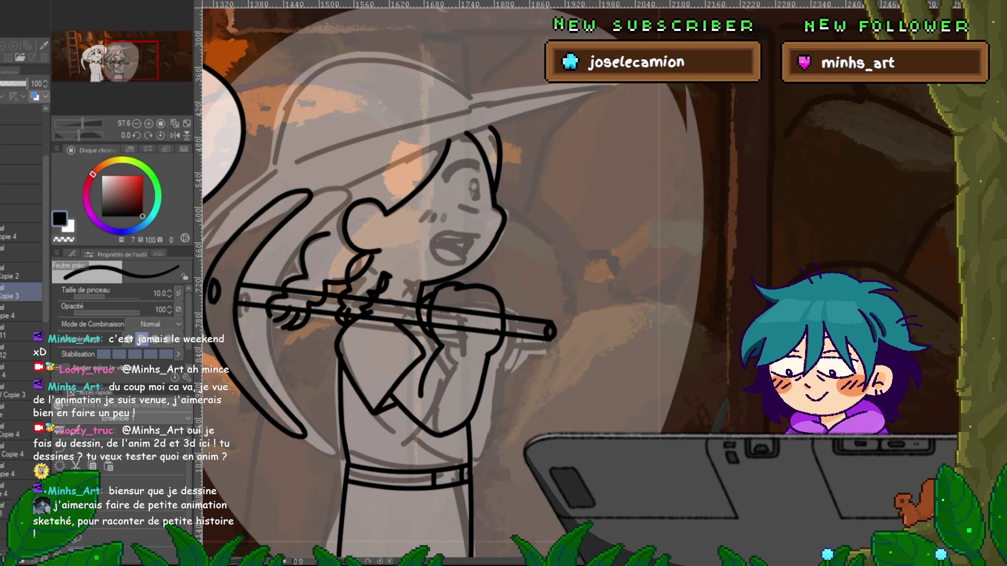
key("ctrl+z")
key("ctrl+y")
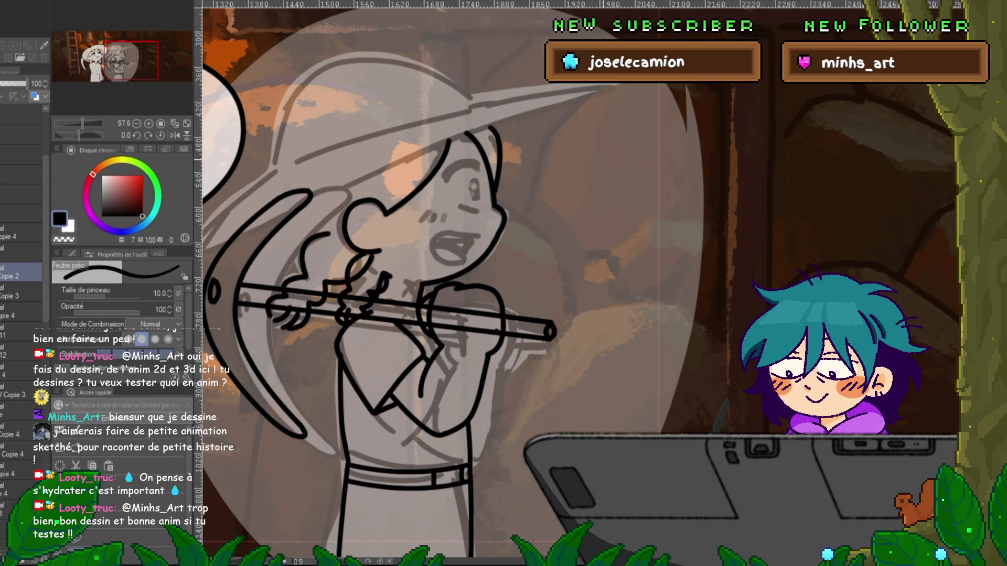
- On the face layer, ink the face outline and hair strands along the face's right side
scroll(21, 315, "down", 5)
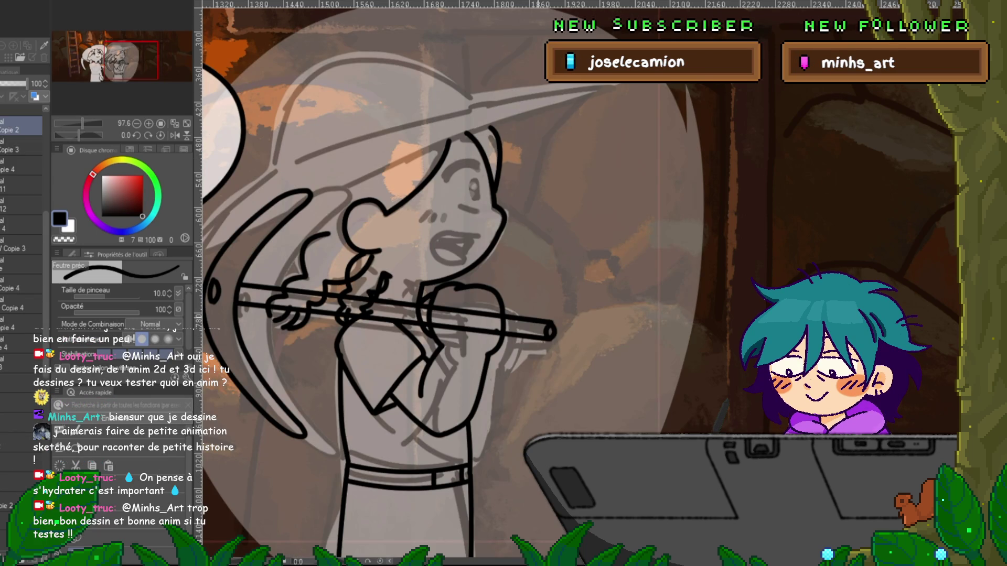
left_click_drag(472, 262, 567, 325)
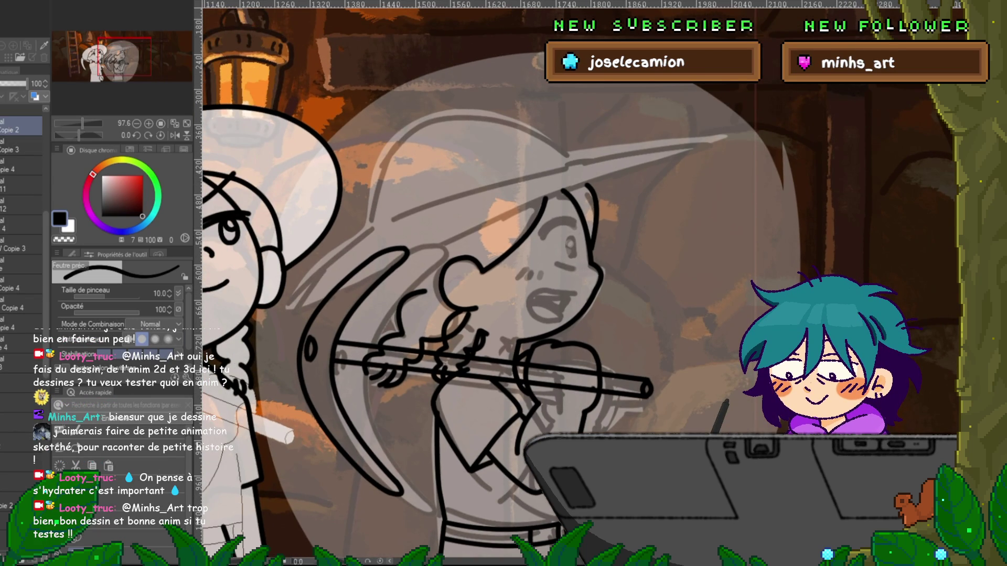
scroll(21, 263, "up", 5)
scroll(21, 262, "up", 4)
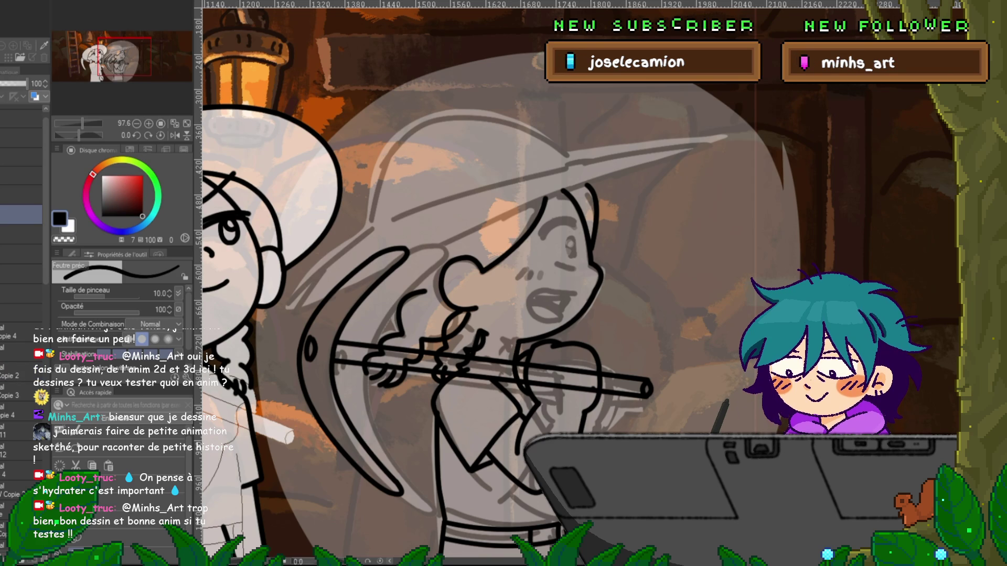
left_click(21, 274)
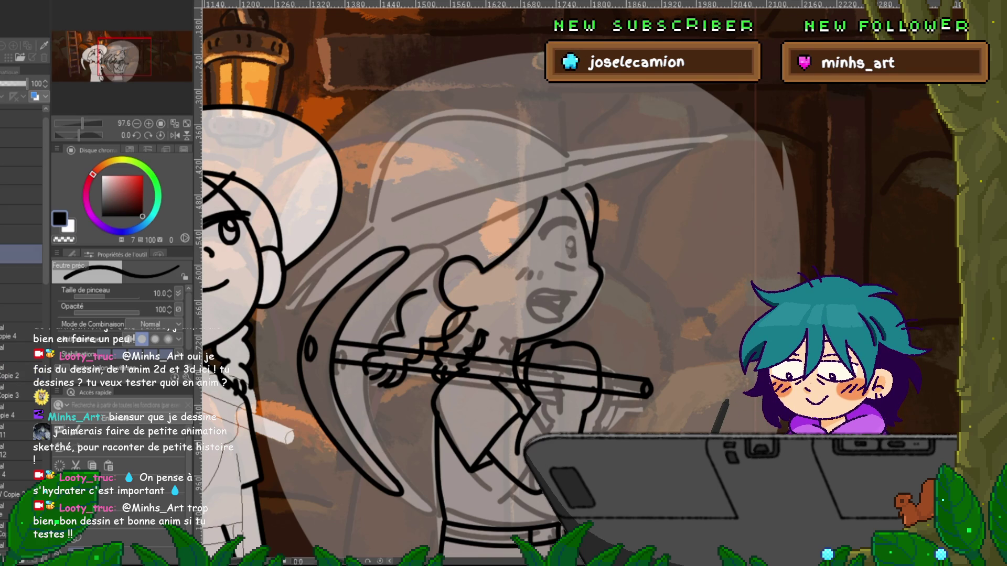
left_click_drag(546, 198, 456, 315)
left_click_drag(562, 189, 593, 260)
left_click_drag(585, 183, 600, 309)
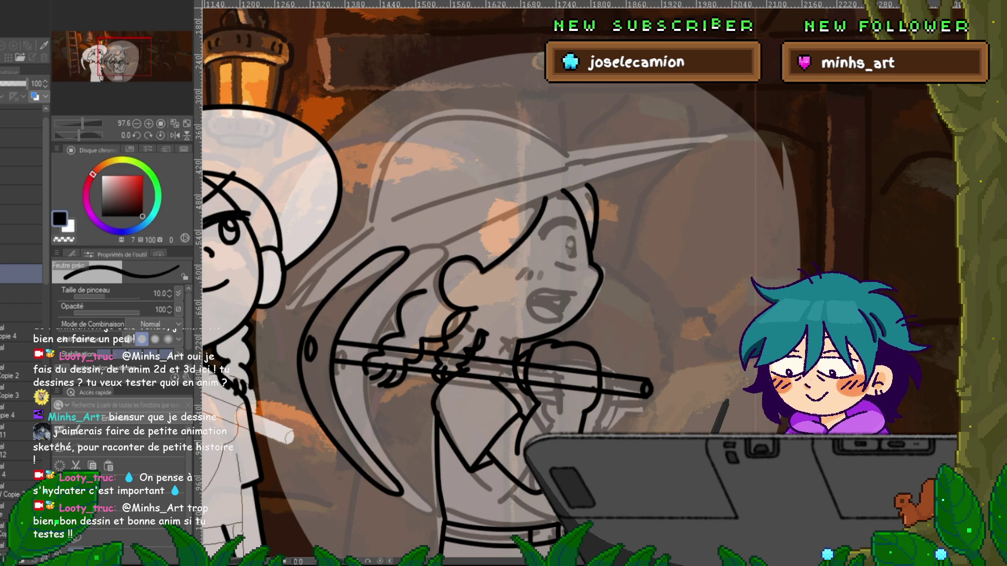
key("ctrl+z")
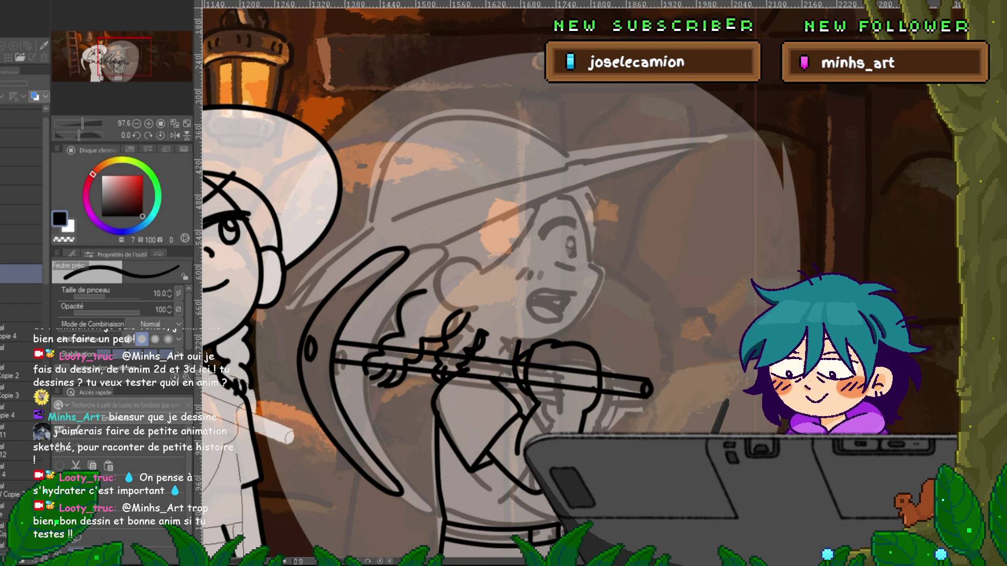
key("ctrl+y")
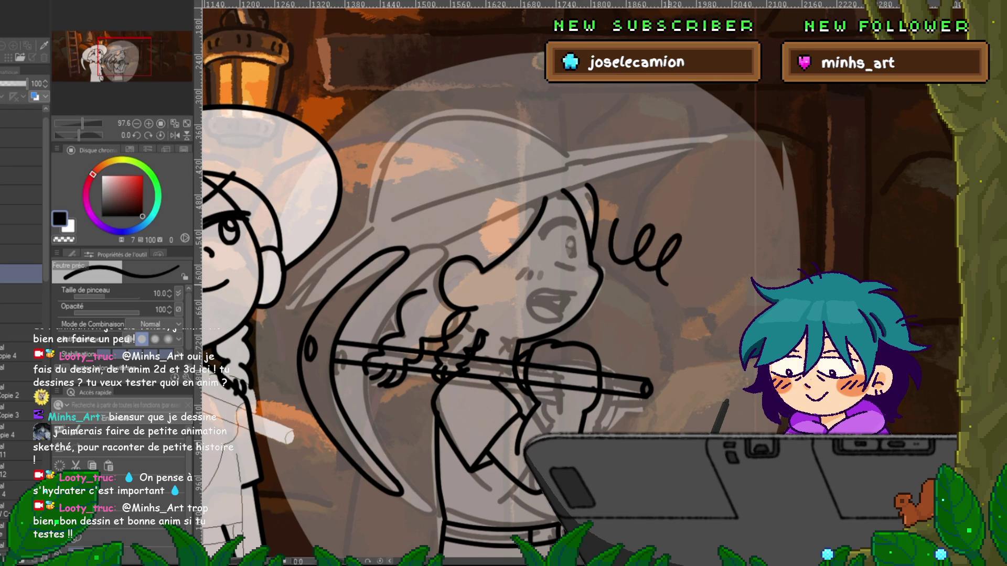
scroll(577, 278, "right", 5)
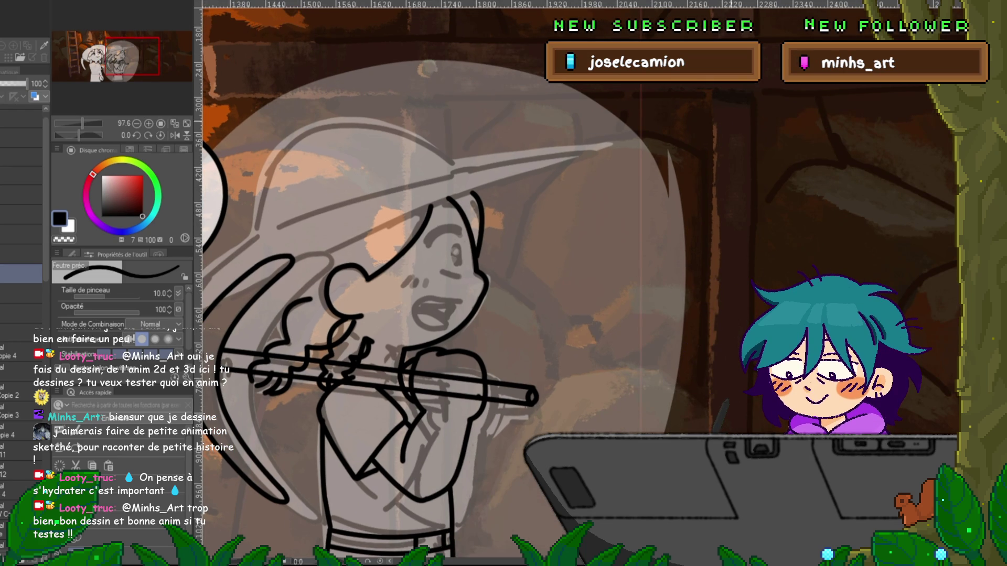
- Draw a curved eyebrow above the girl's winking eye
key("u")
left_click_drag(456, 237, 425, 247)
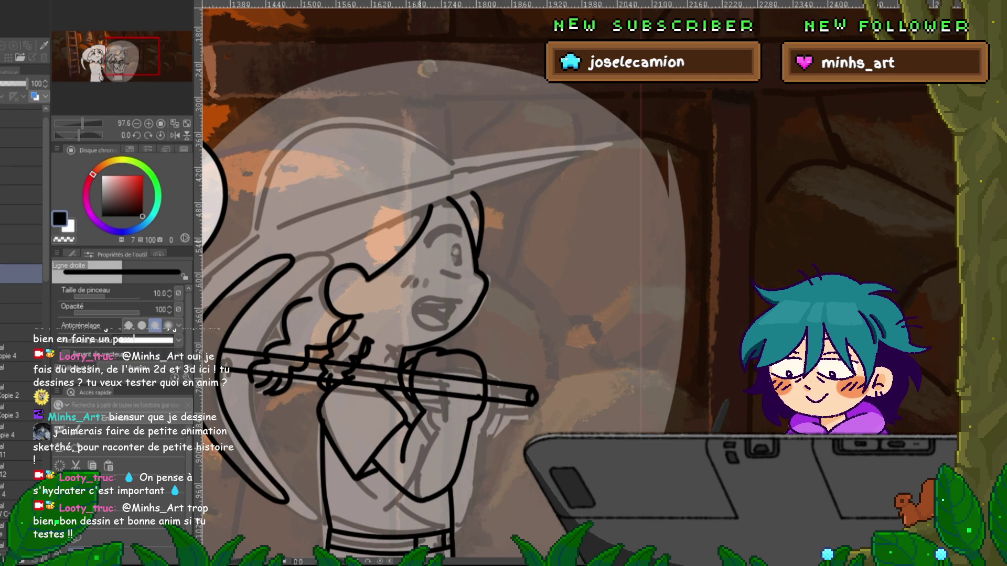
left_click(69, 254)
left_click(89, 300)
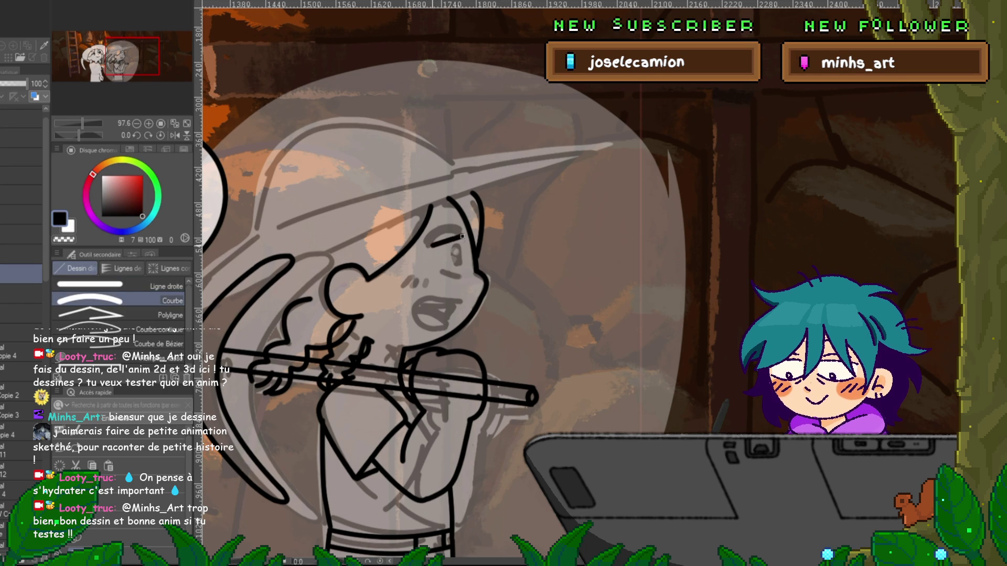
left_click_drag(426, 243, 461, 239)
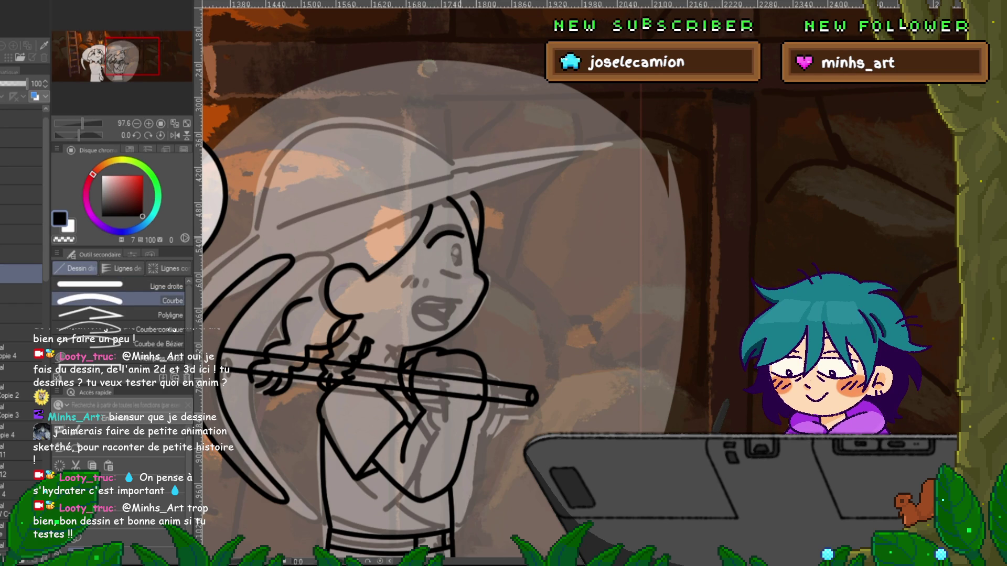
left_click_drag(461, 231, 426, 242)
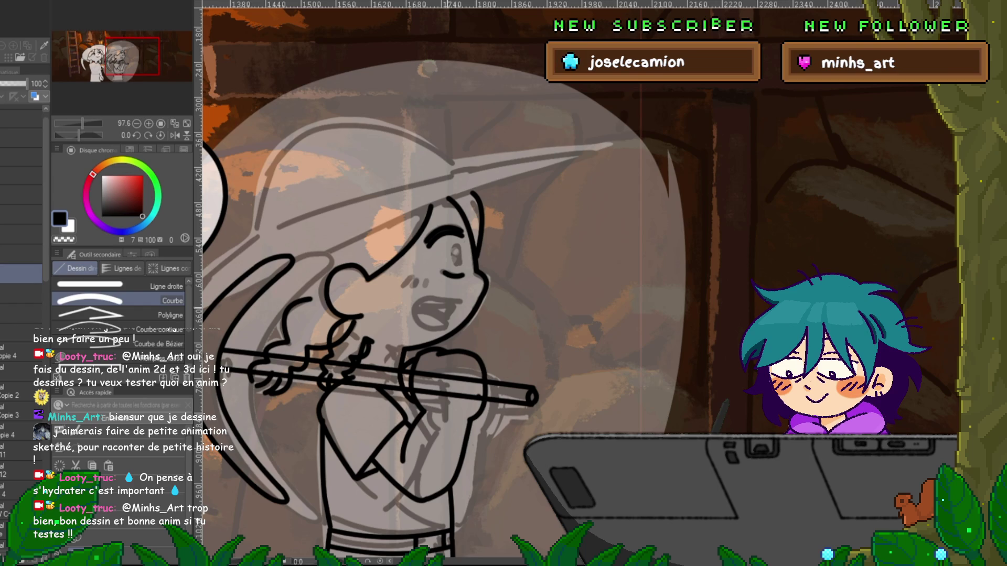
- Add small hatch strokes on the cheek and redraw the dark line over the eye
key("p")
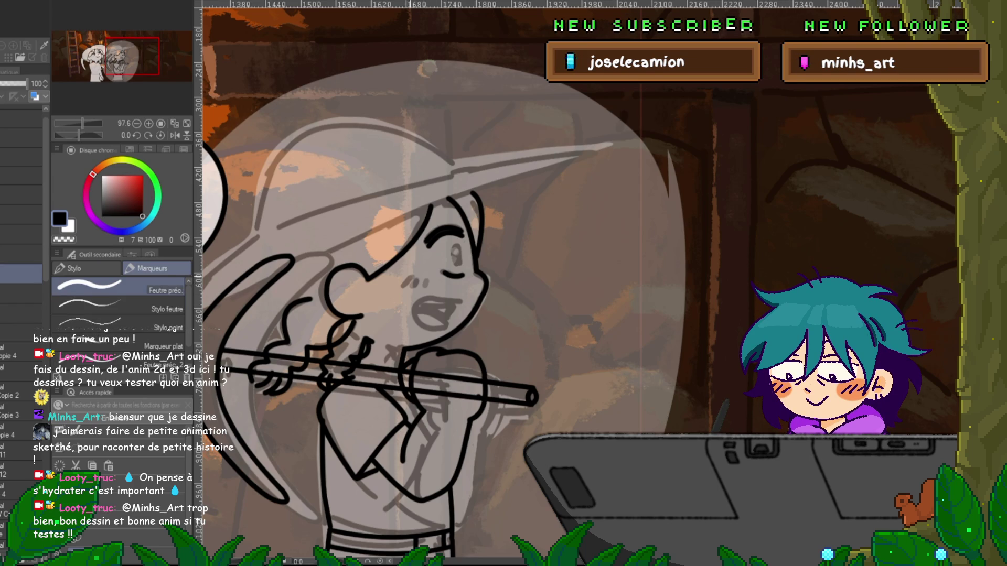
left_click_drag(419, 276, 415, 287)
left_click_drag(458, 247, 457, 262)
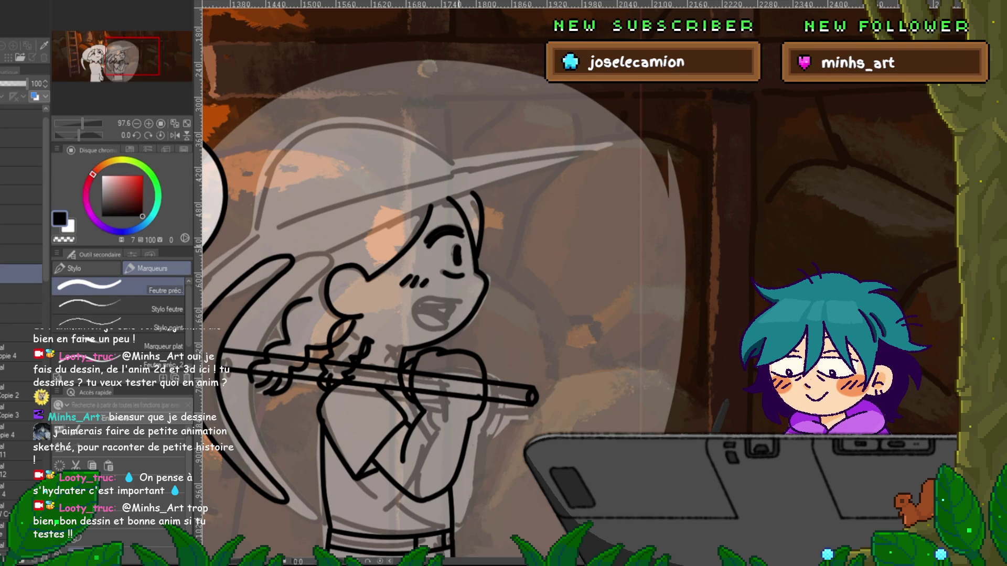
key("ctrl+z")
left_click_drag(457, 249, 457, 264)
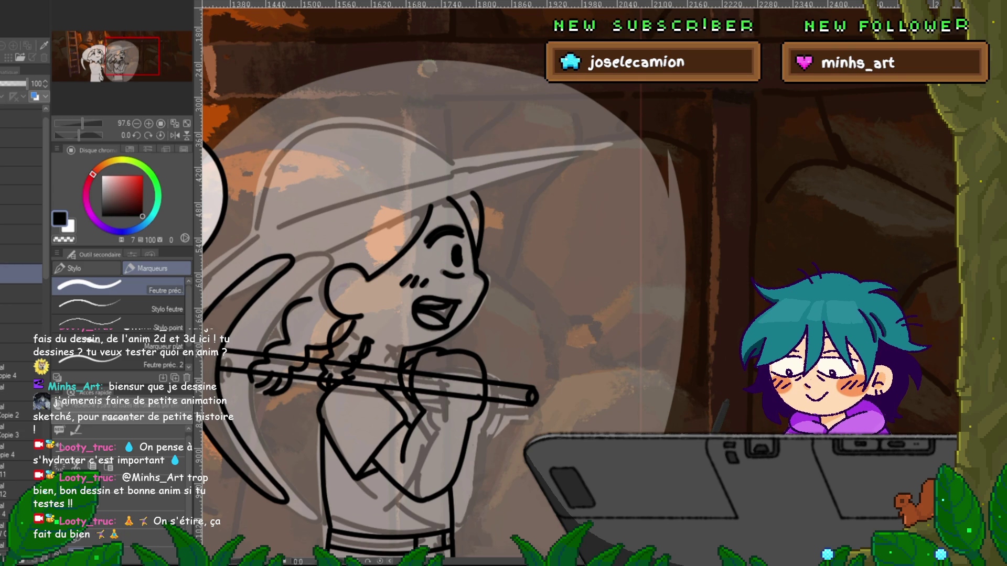
- Switch the drawing colour to orange and centre the hat brim in view
left_click(103, 164)
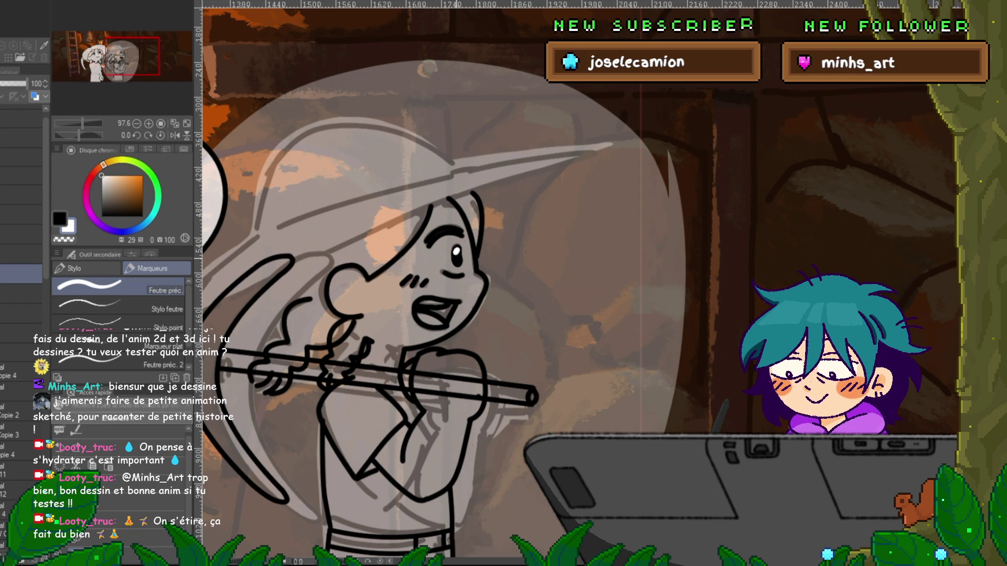
left_click_drag(472, 314, 582, 257)
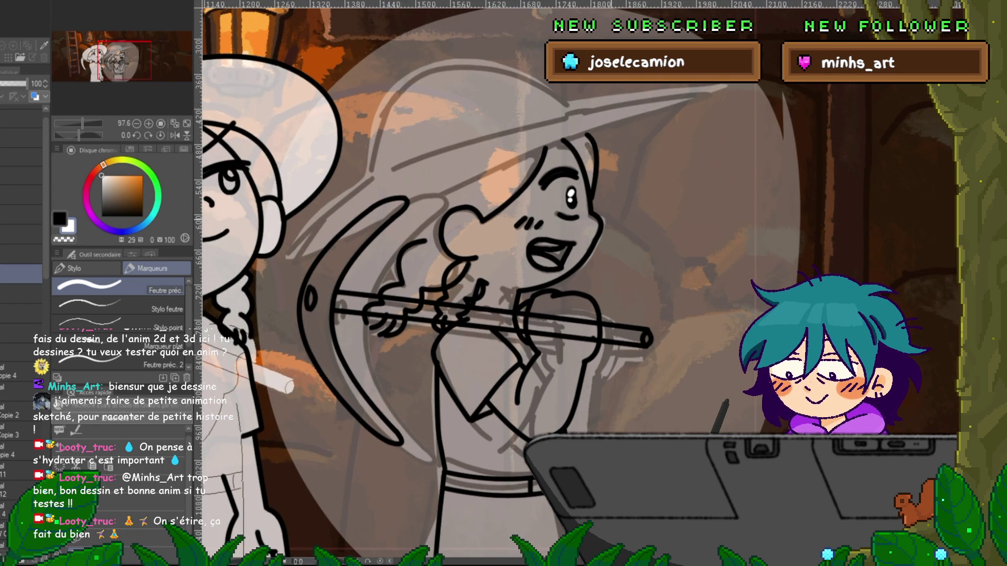
left_click_drag(472, 315, 493, 334)
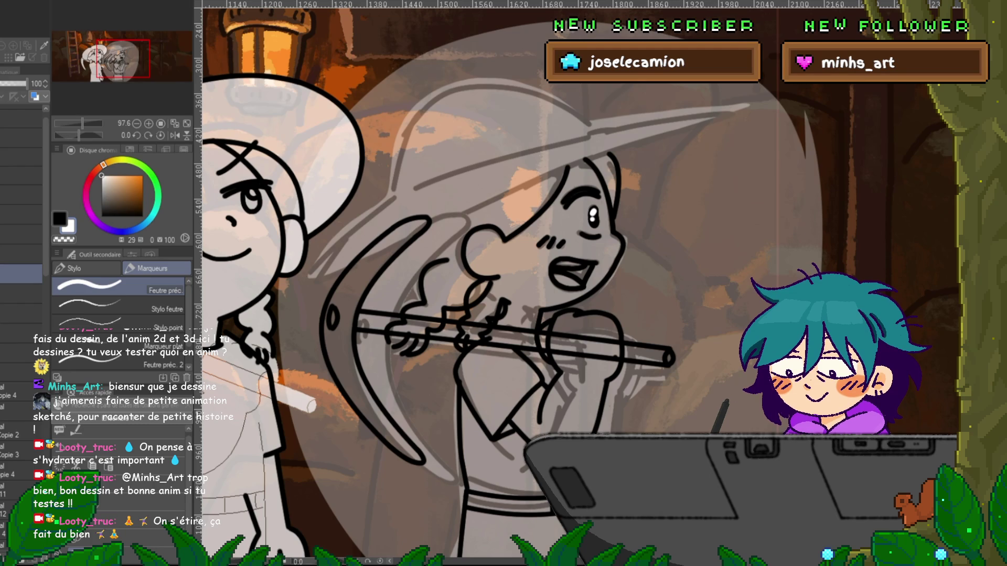
key("u")
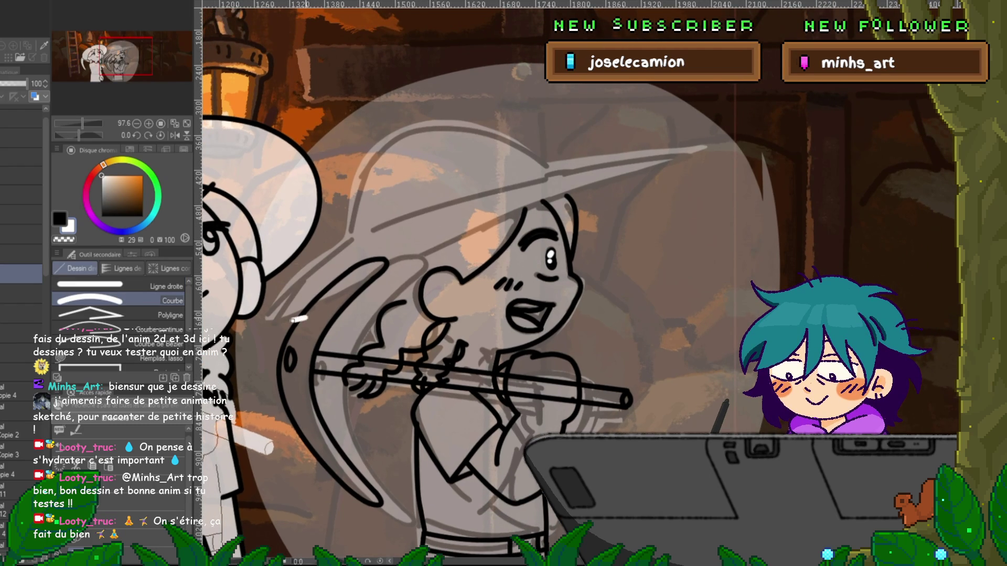
- Replace the white brim attempt with a long black curve under the hat brim
left_click_drag(292, 320, 455, 244)
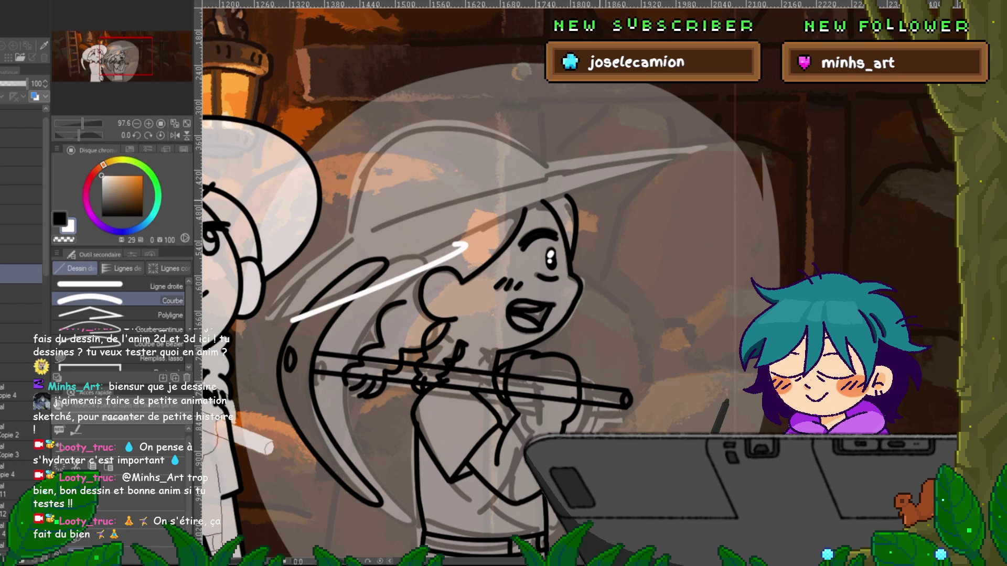
key("Escape")
key("x")
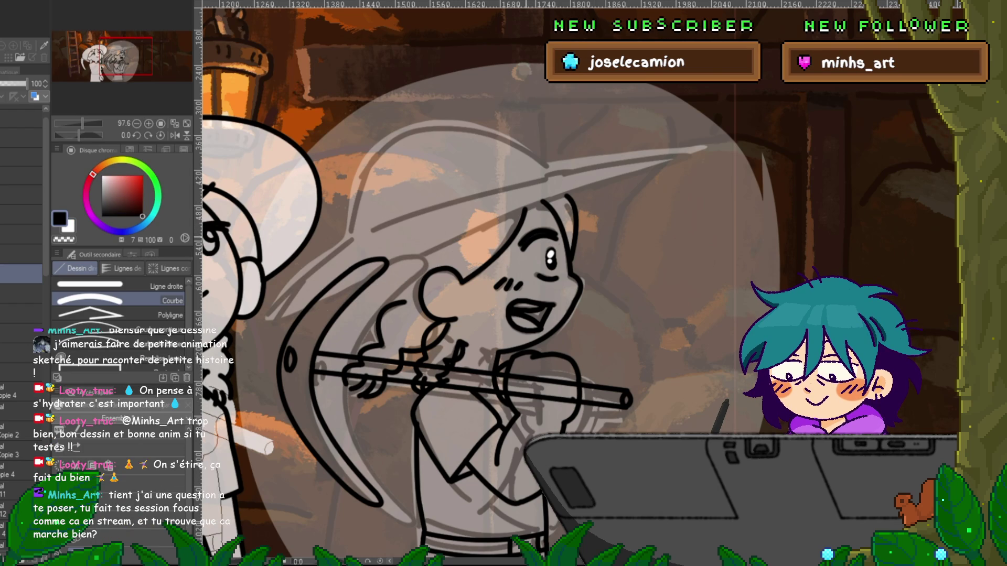
left_click_drag(278, 321, 687, 160)
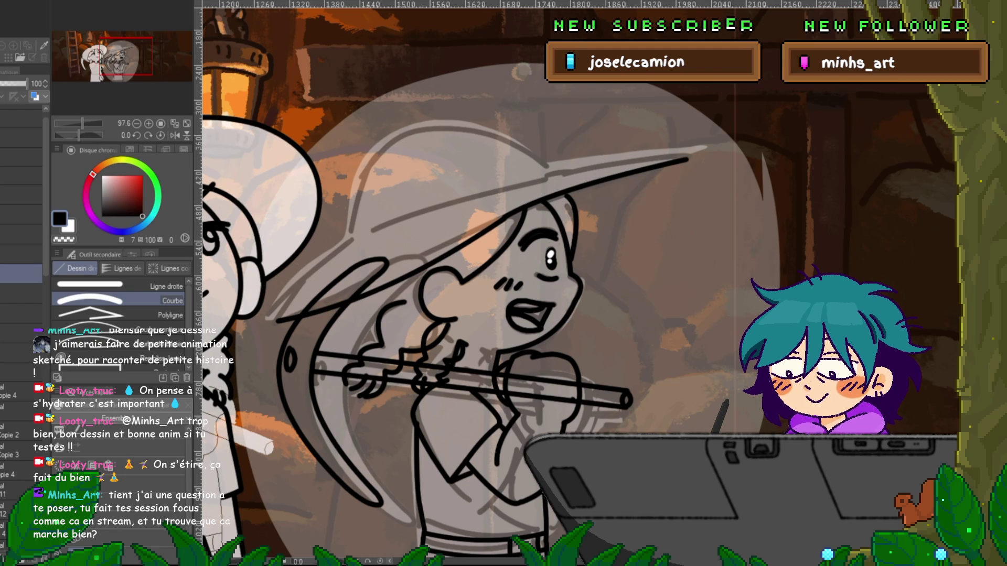
key("y")
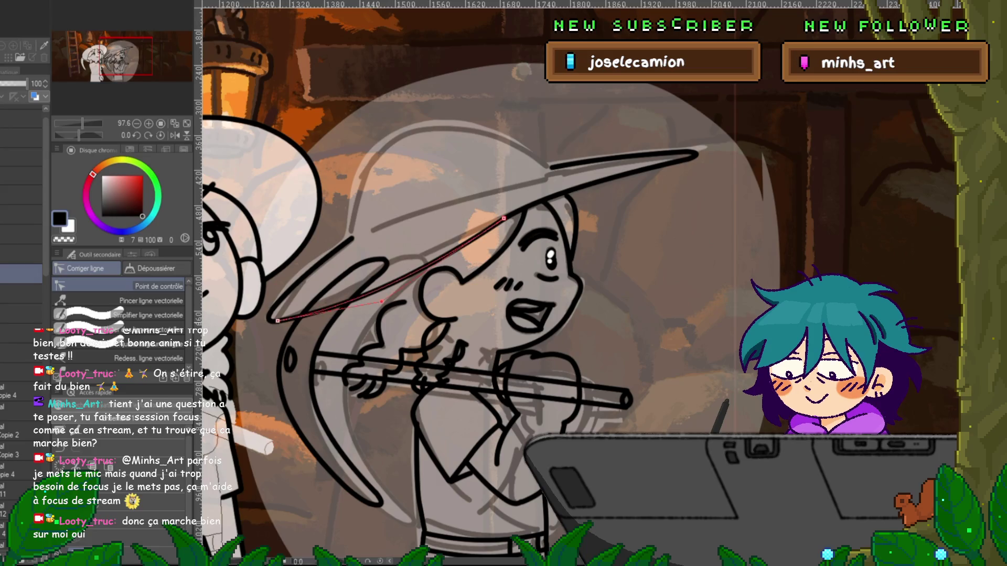
- Extend the brim's lower edge and ink a curve along its upper edge
left_click_drag(503, 217, 271, 316)
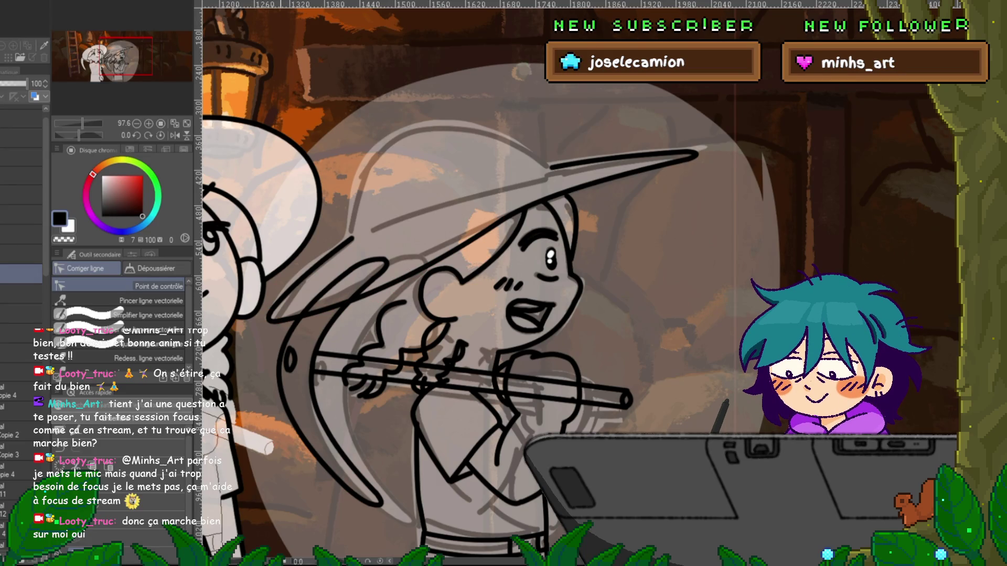
left_click_drag(472, 262, 442, 297)
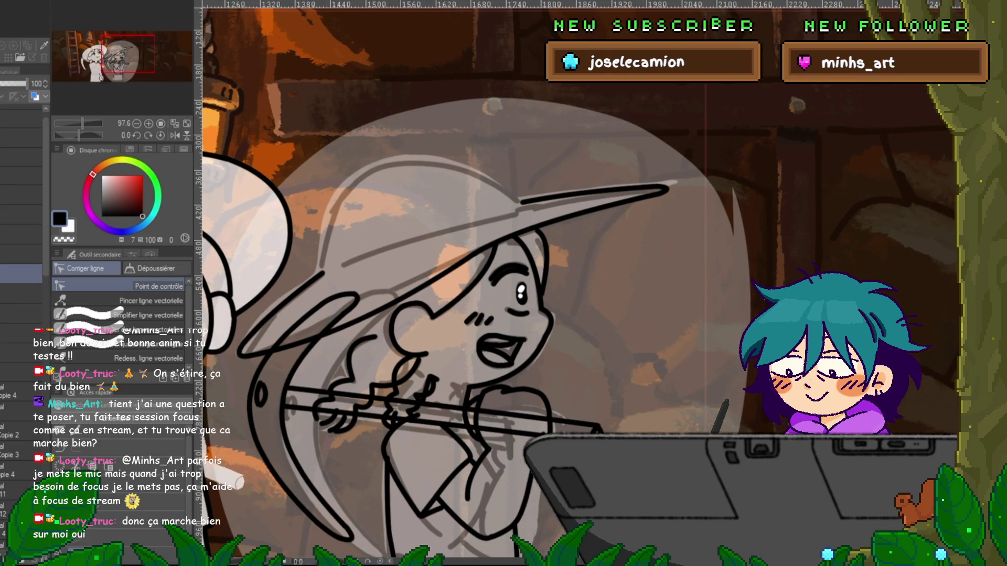
key("u")
left_click_drag(335, 269, 514, 209)
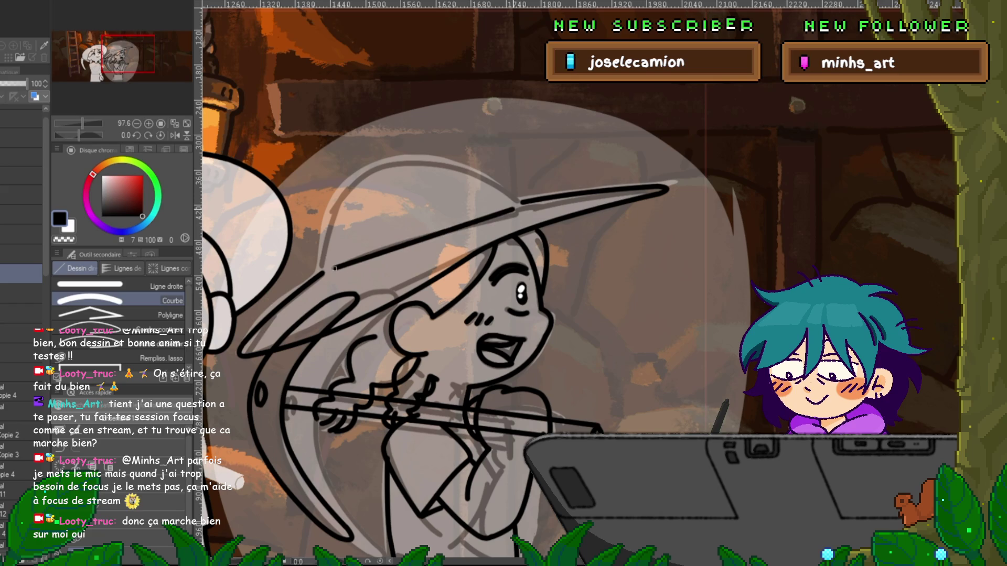
left_click(425, 237)
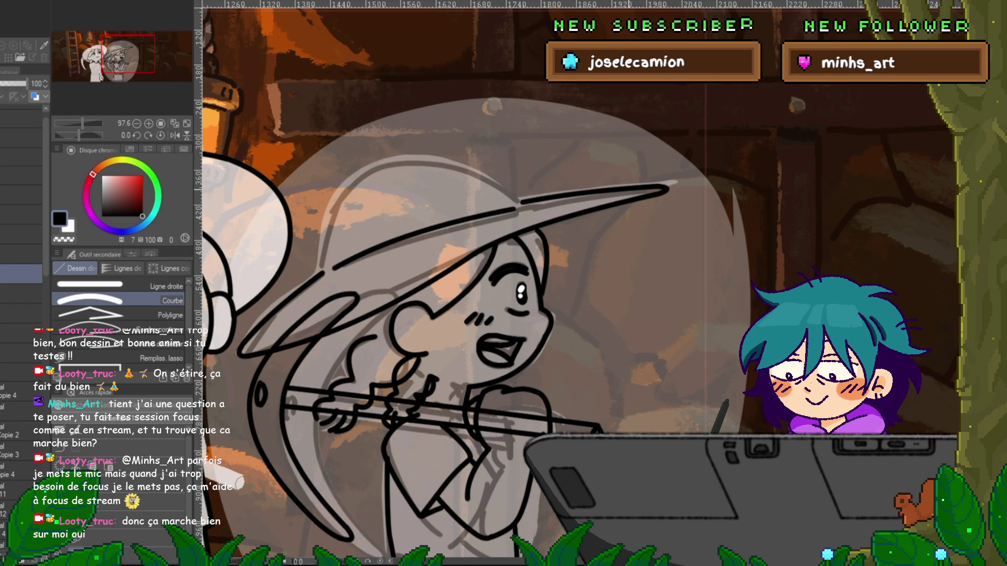
- Ink curves across the hat crown and down the hat's left side
left_click_drag(523, 202, 385, 165)
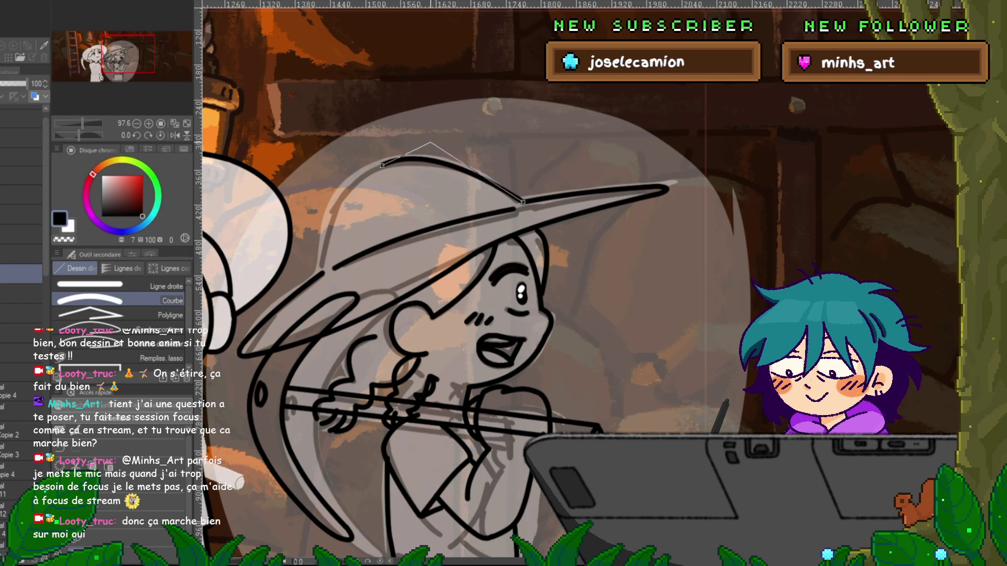
left_click(431, 143)
left_click_drag(382, 166, 322, 272)
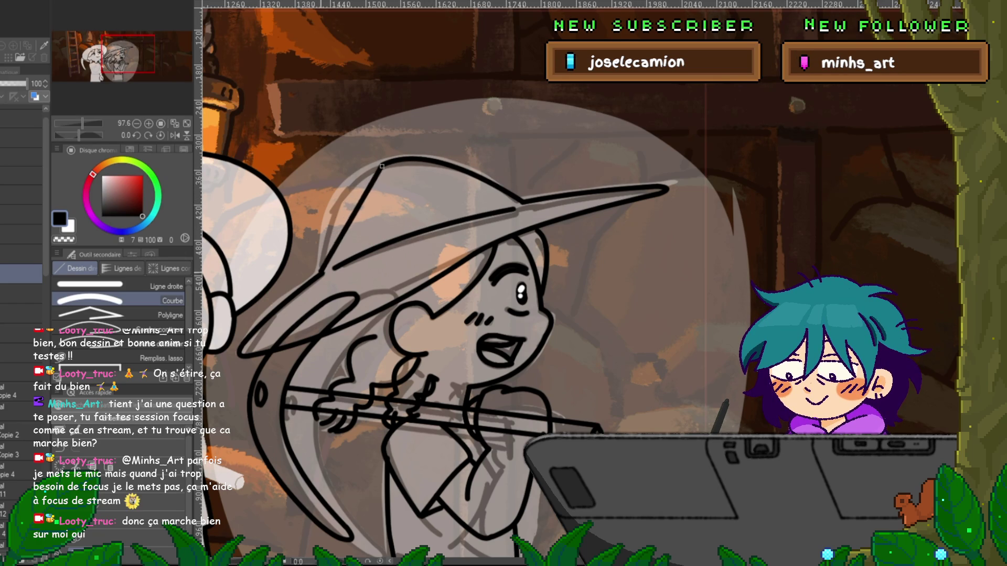
left_click(329, 192)
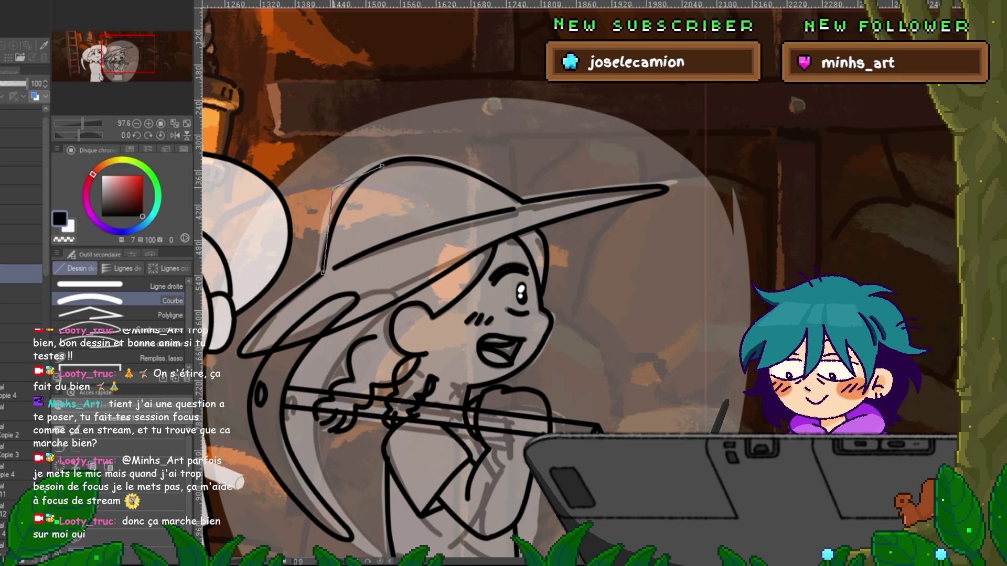
key("y")
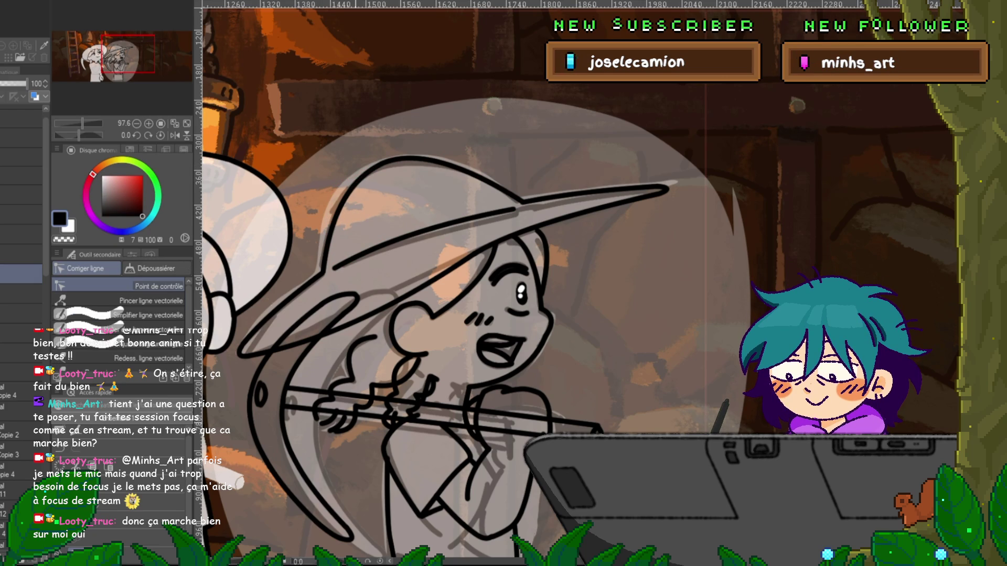
left_click_drag(525, 315, 567, 215)
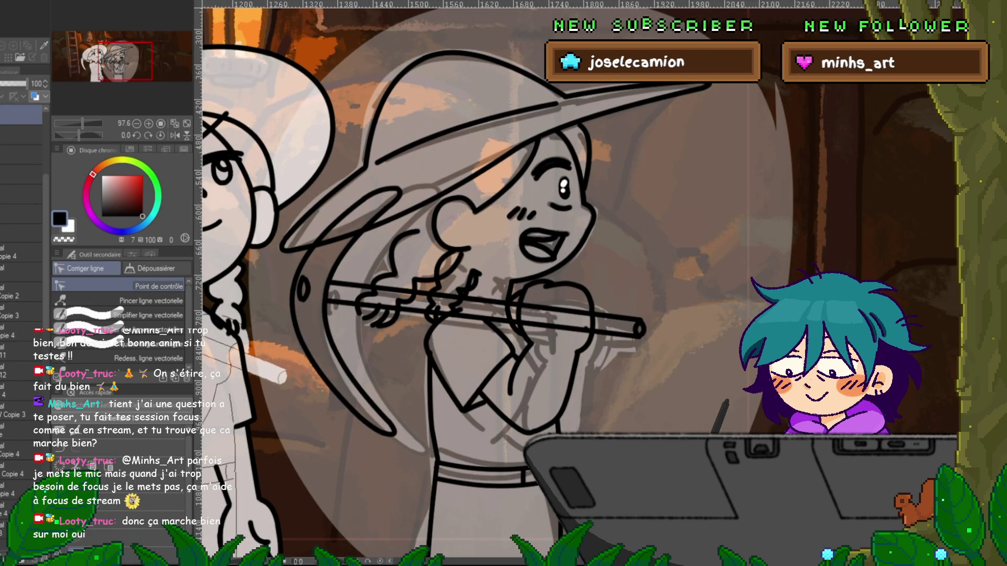
- Draw a large guide circle around the head and fade its layer to 48 opacity
key("p")
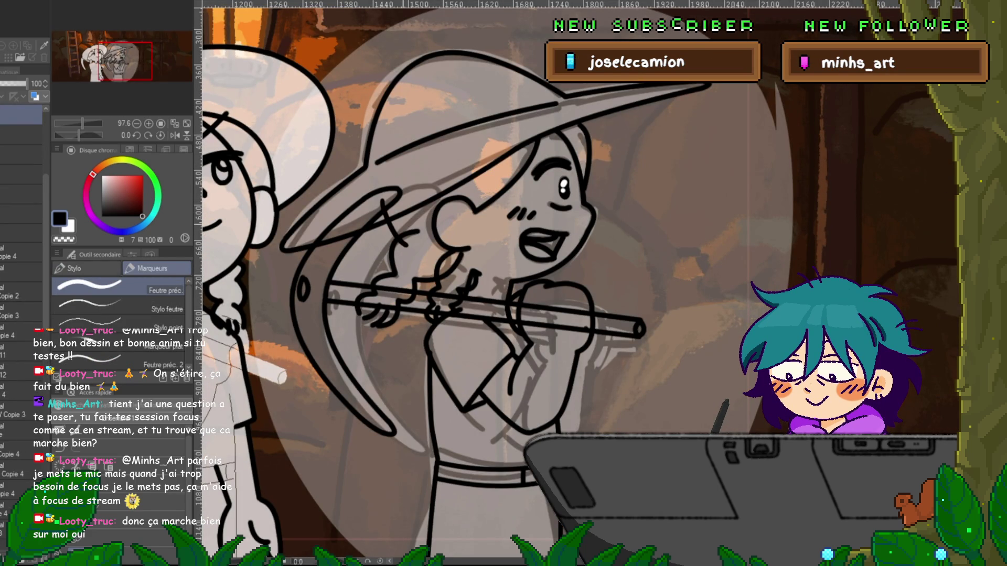
key("ctrl+z")
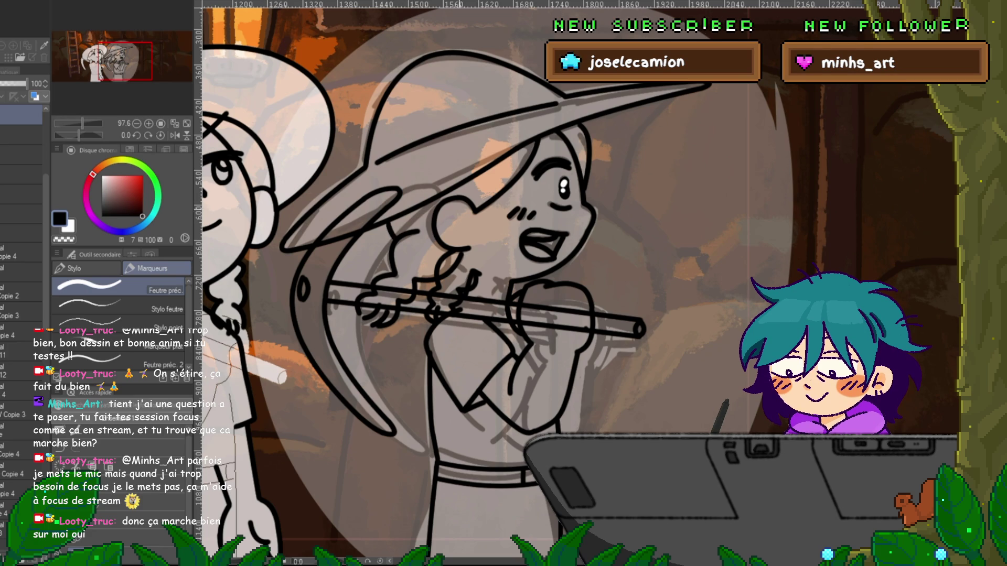
left_click_drag(374, 155, 369, 192)
left_click_drag(397, 239, 420, 258)
left_click_drag(455, 262, 507, 272)
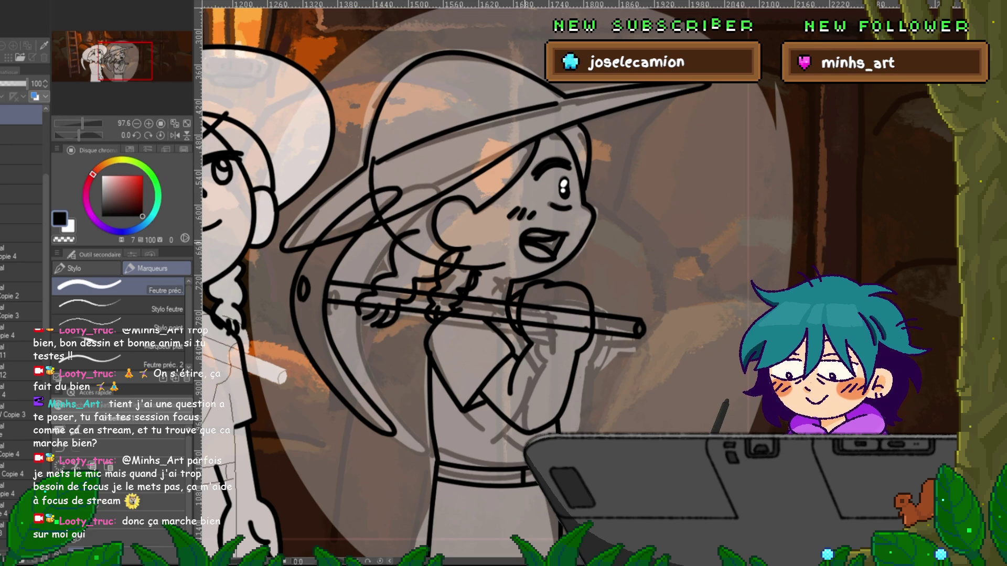
key("ctrl+z")
key("ctrl+z")
mouse_move(579, 168)
left_mouse_down()
mouse_move(566, 121)
mouse_move(373, 142)
mouse_move(466, 278)
left_mouse_up()
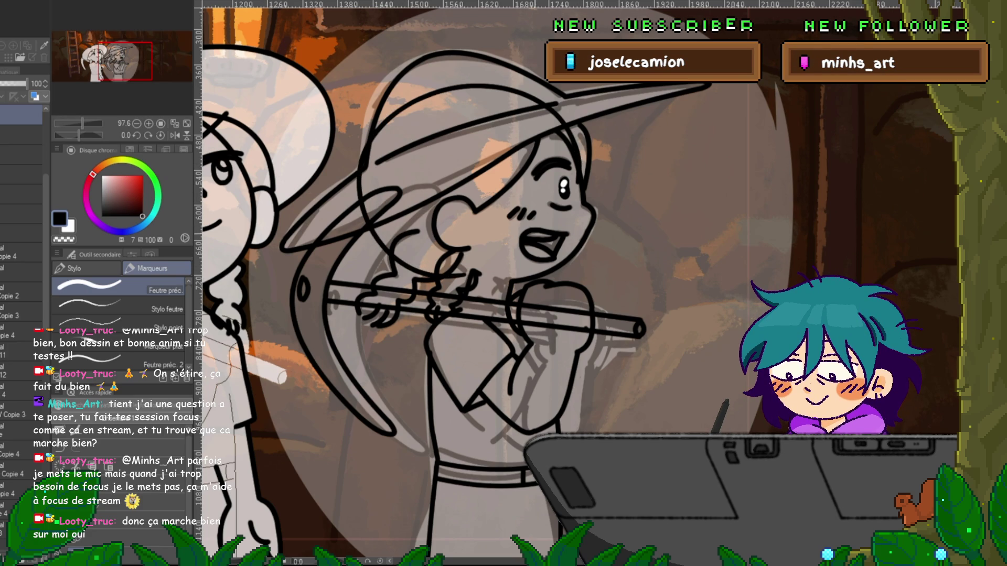
left_click(14, 83)
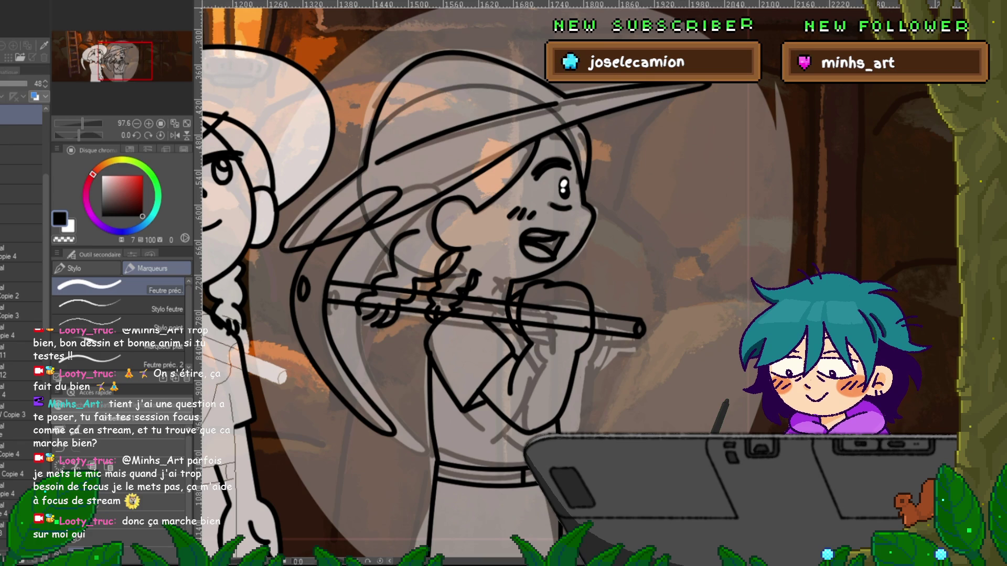
- Add a new inking layer, discarding the small curve preview and the faded guide stroke
key("ctrl+shift+n")
key("u")
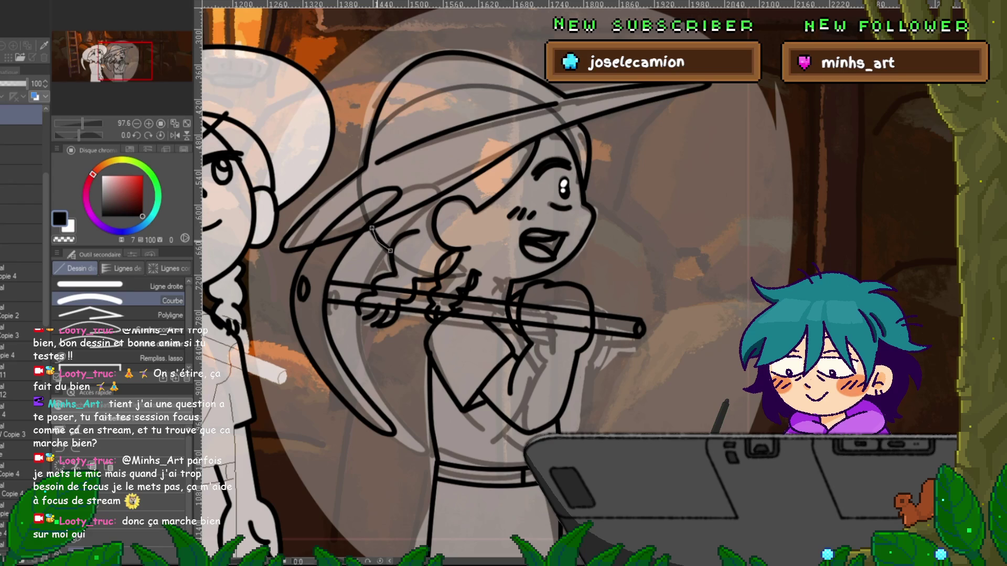
left_click(390, 251)
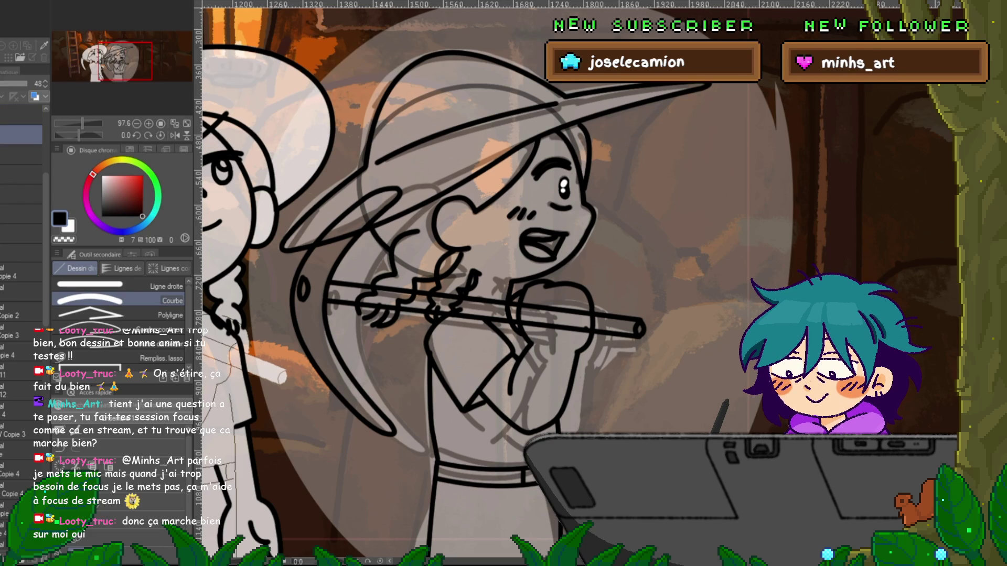
key("ctrl+z")
key("p")
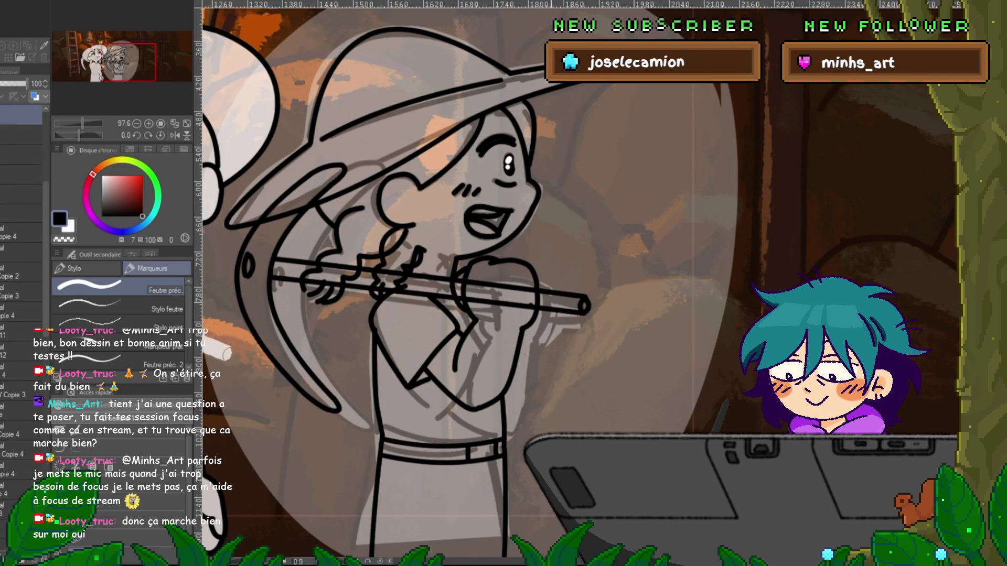
- Zoom the canvas out to about 66.7% to show both cave characters
scroll(462, 277, "down", 1)
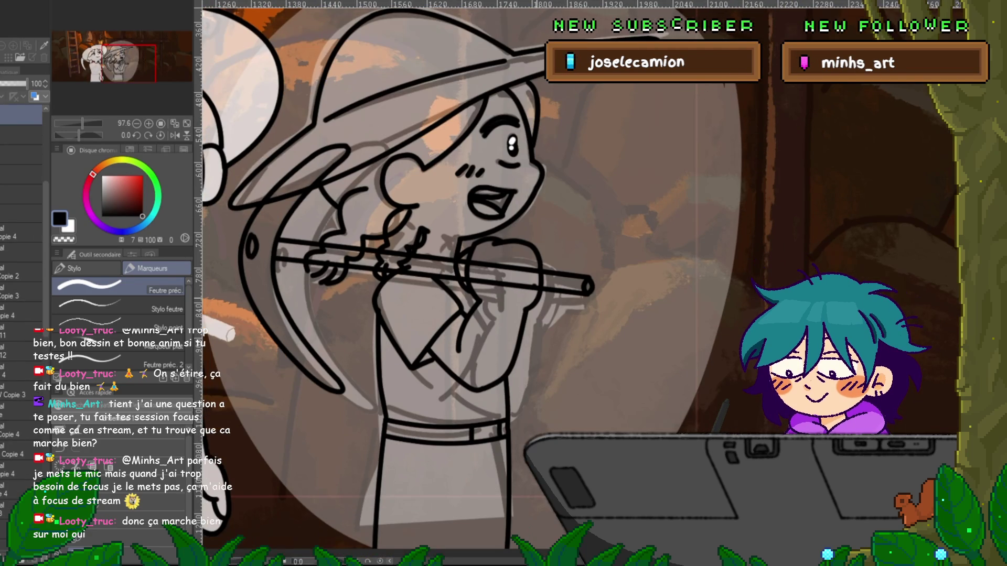
scroll(462, 278, "down", 1)
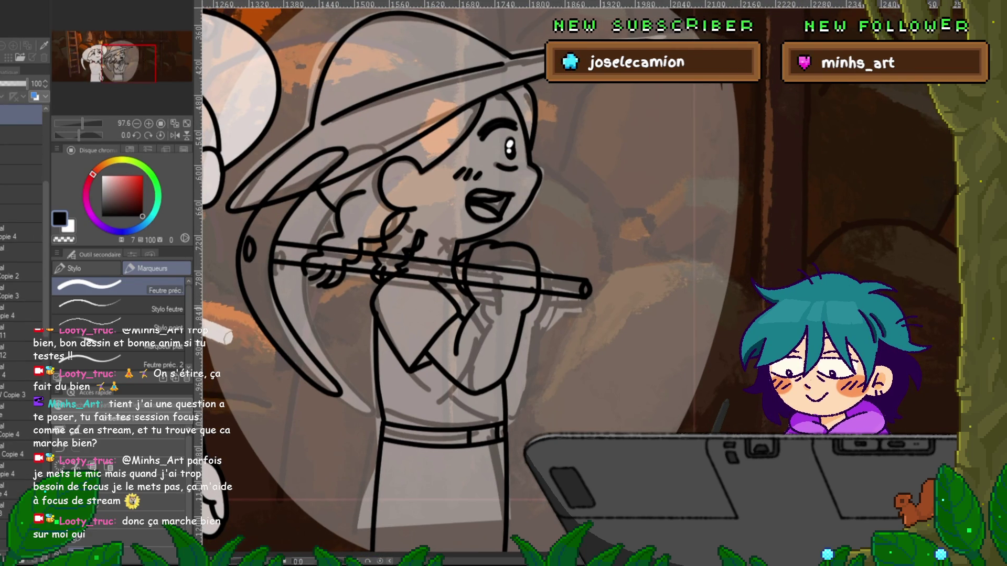
scroll(462, 278, "down", 1)
scroll(462, 278, "down", 1)
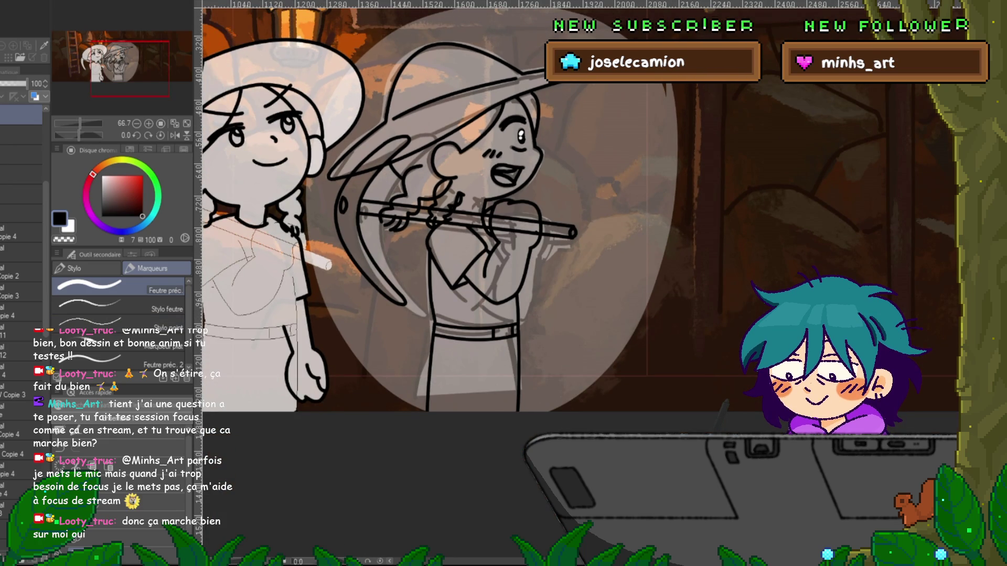
scroll(21, 210, "up", 1)
scroll(21, 367, "up", 2)
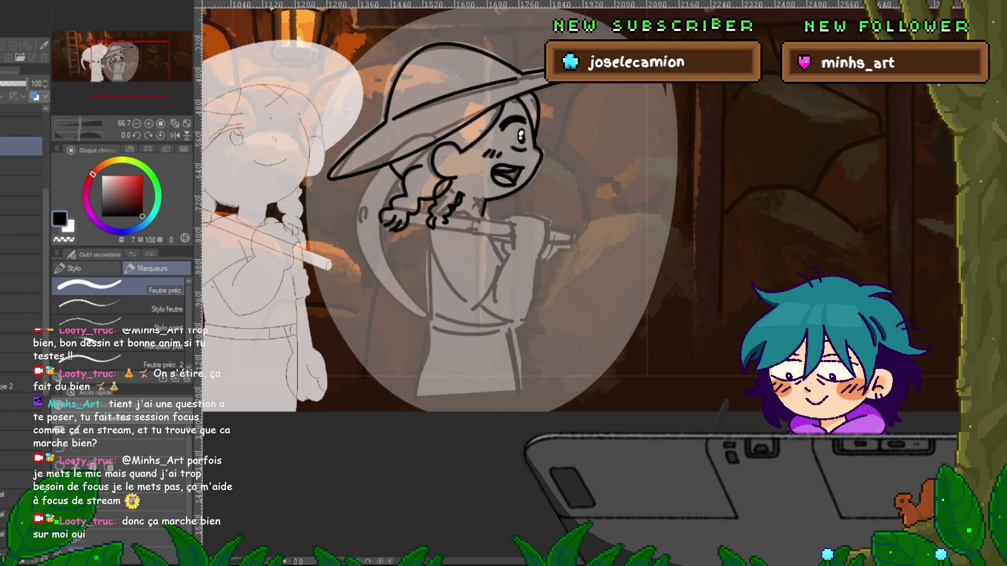
scroll(21, 367, "up", 2)
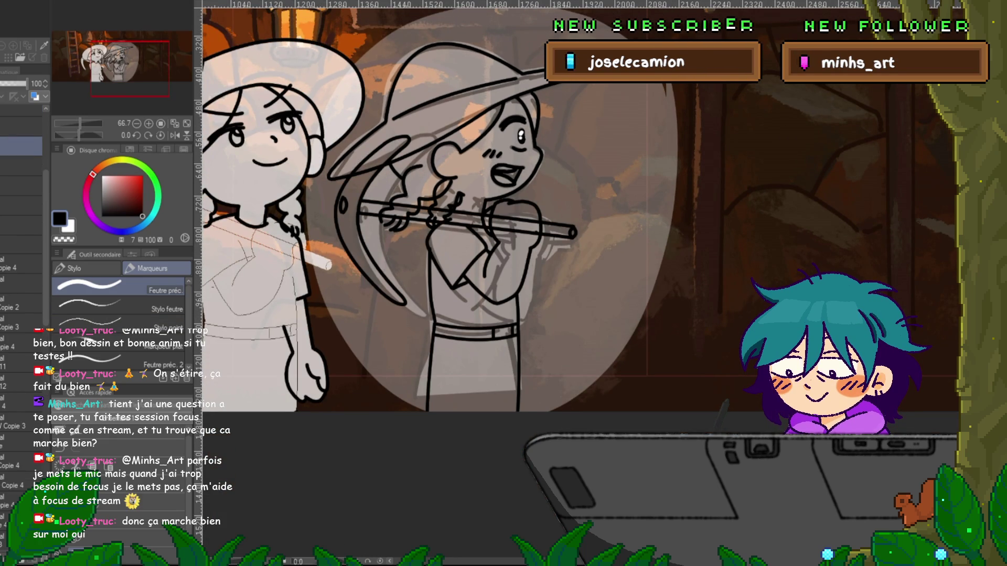
scroll(21, 368, "up", 1)
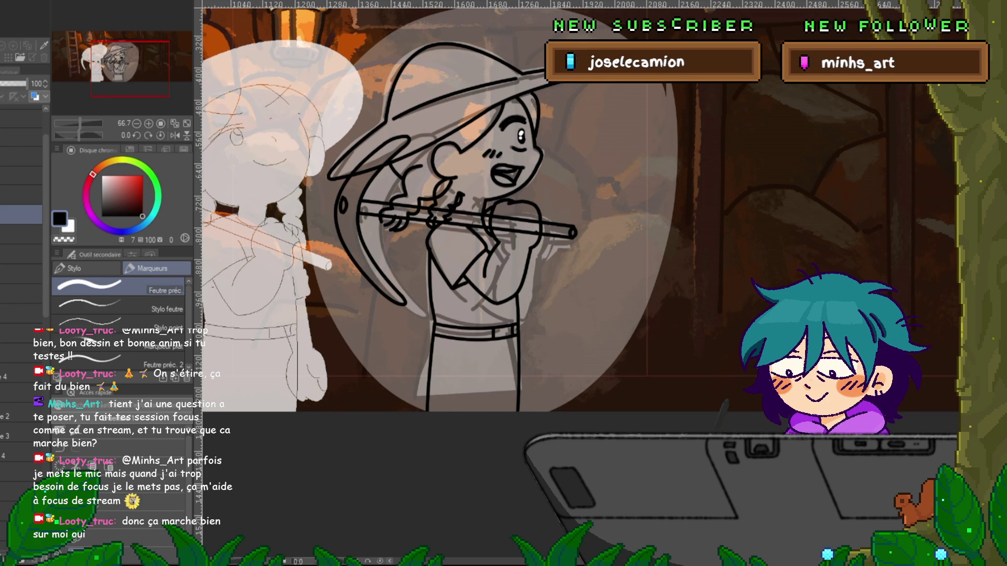
- Remove a lower layer, then group the character's layer run into one folder with Ctrl+G
left_click(21, 353)
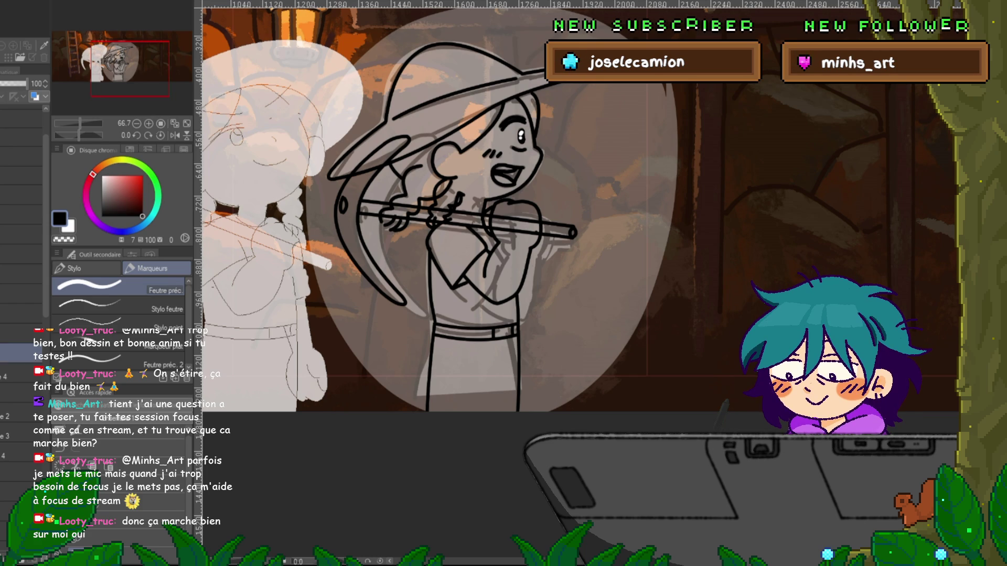
key("ctrl+e")
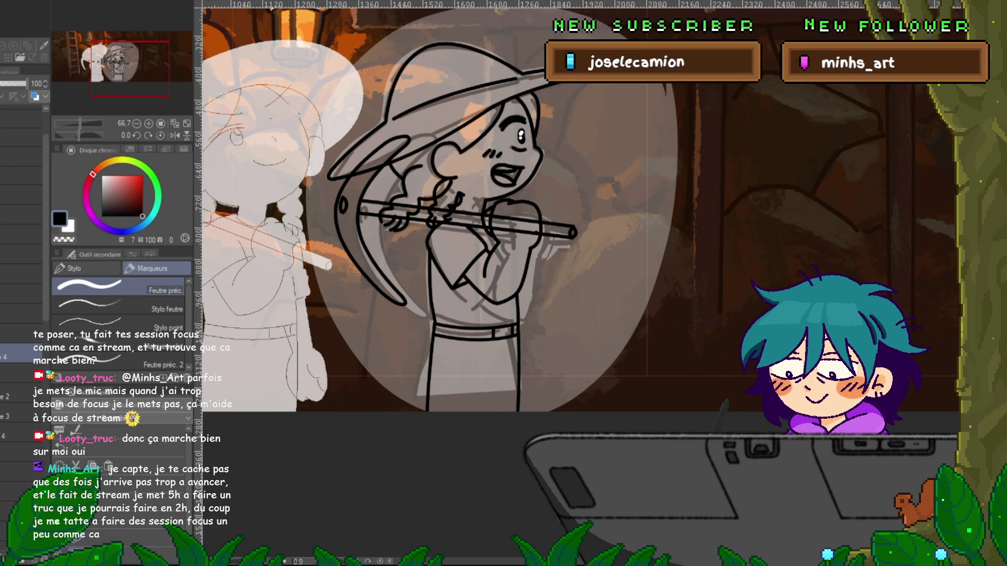
left_click(21, 373)
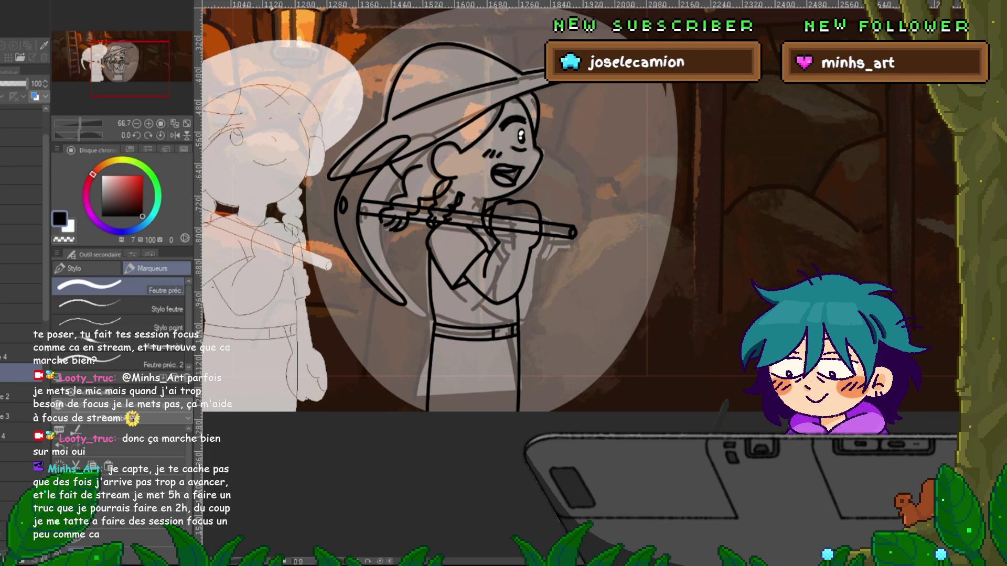
left_click(21, 194)
left_click(21, 455, "shift")
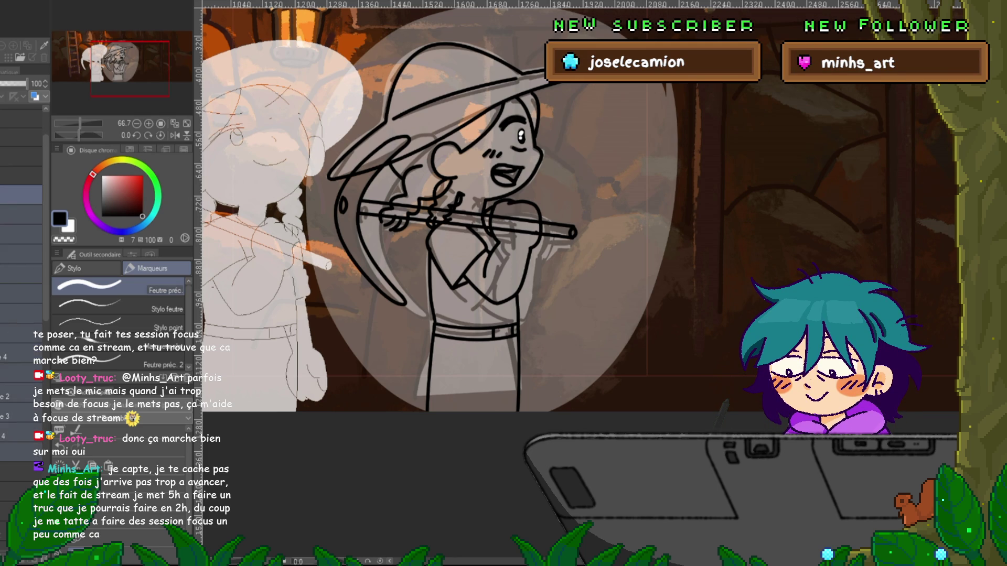
key("ctrl+g")
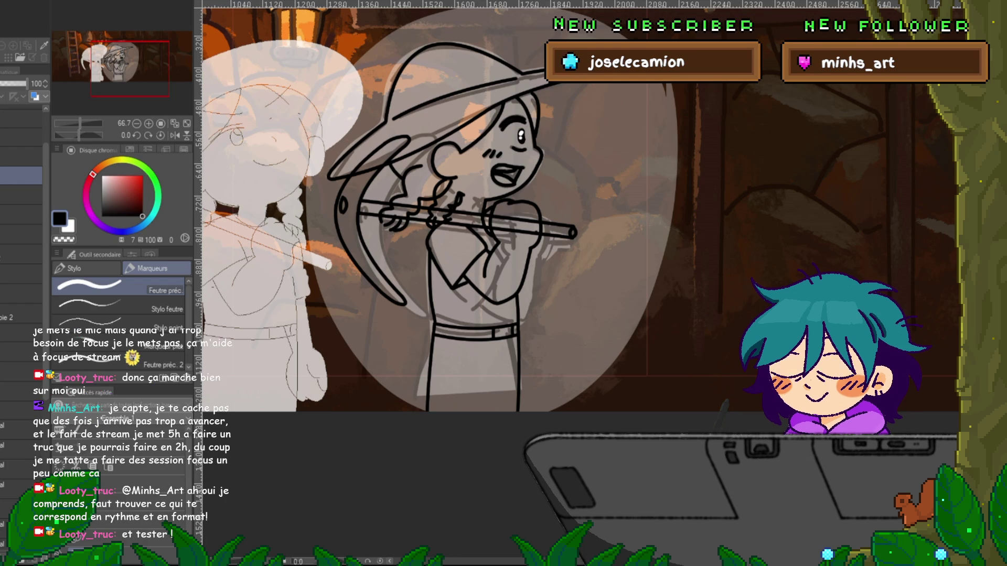
- Hide the pale ellipse layer behind the girl
left_click(21, 314)
left_click(21, 275)
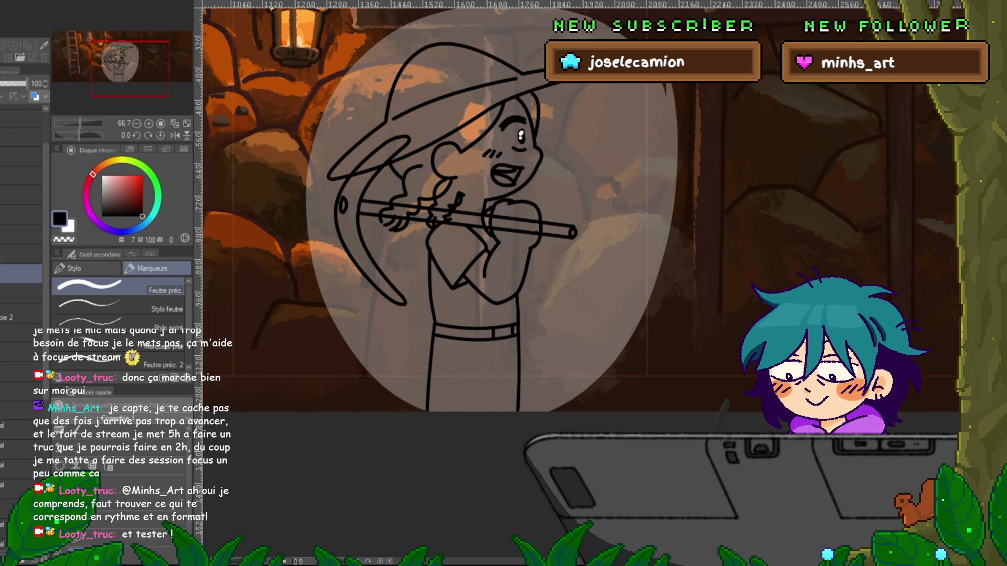
left_click(21, 194)
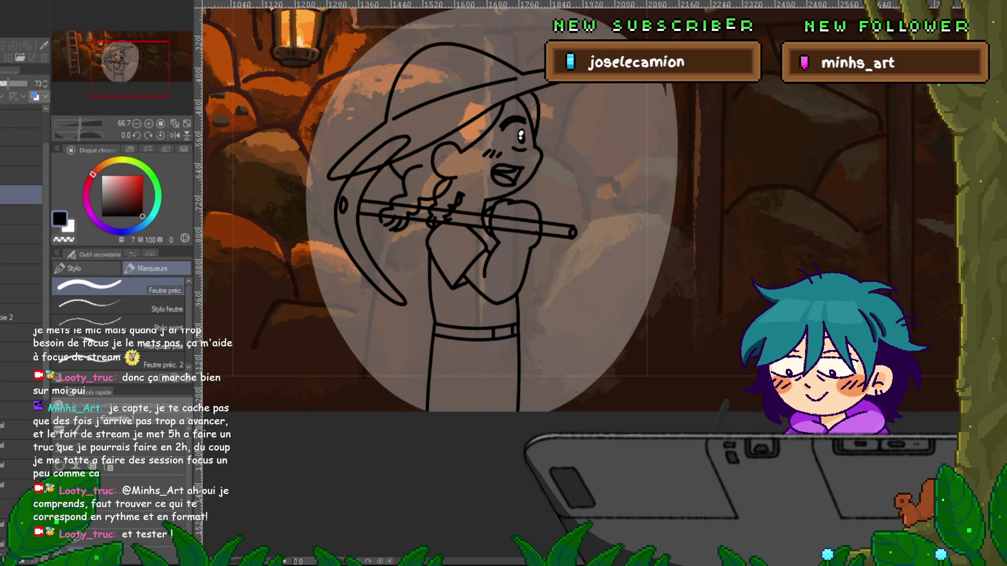
left_click(21, 215)
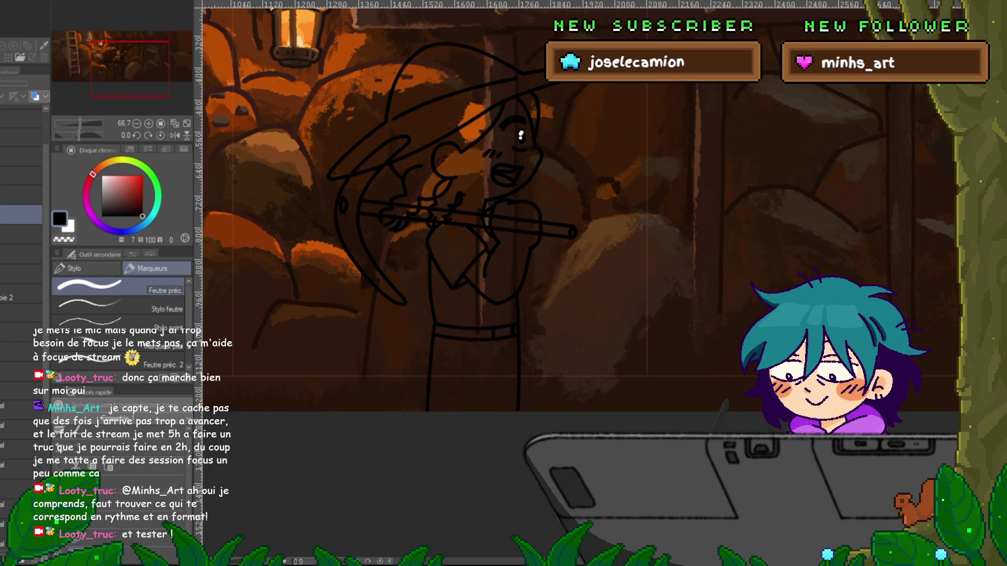
left_click(21, 247)
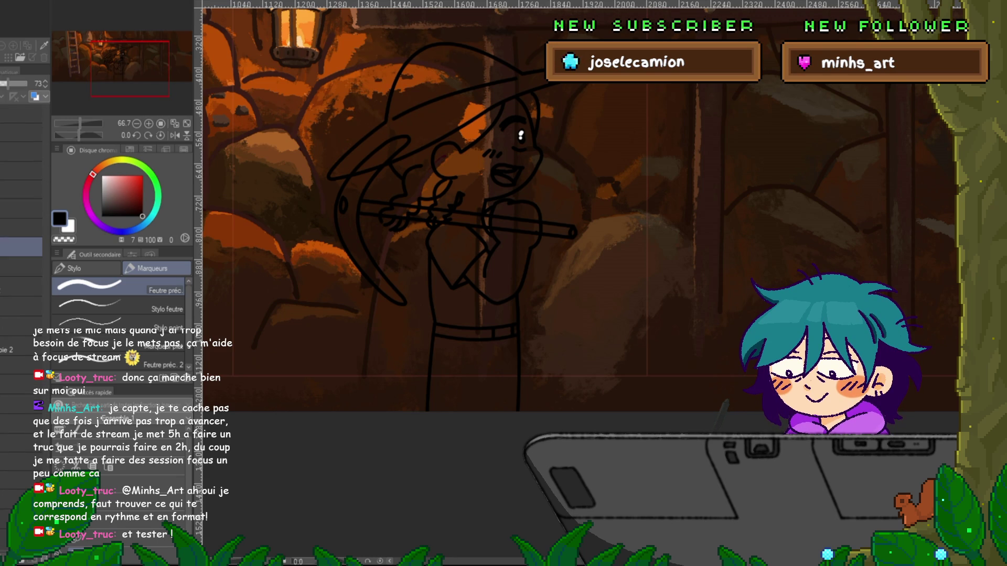
- Hide the cave background painting and paper layers, keeping the lineart visible
left_click(21, 443)
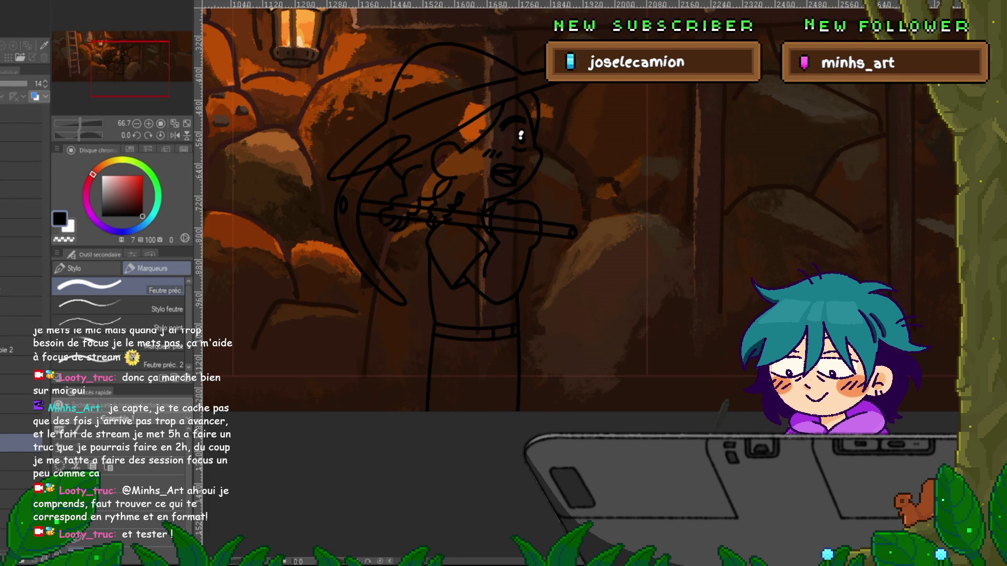
left_click(21, 443)
left_click(21, 461)
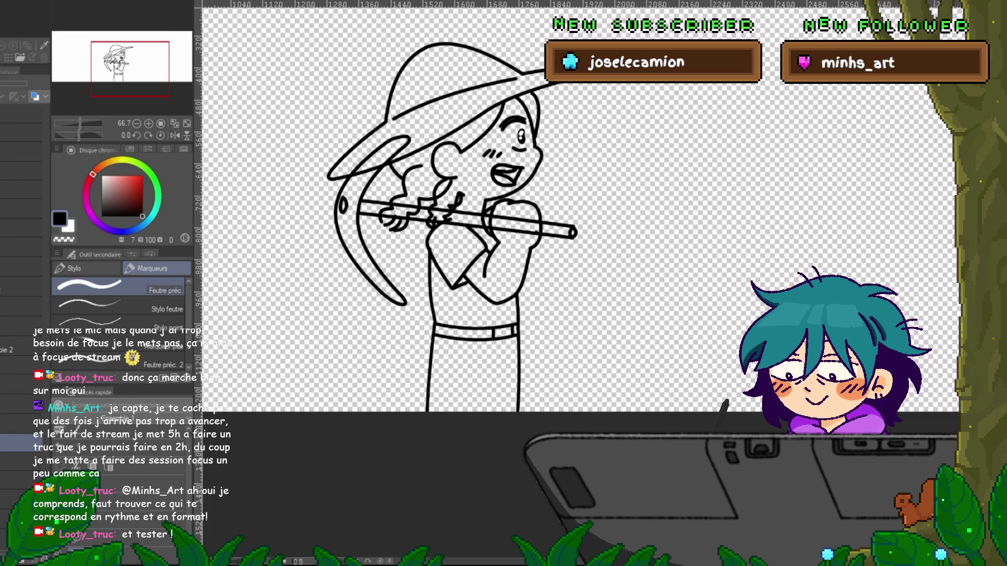
left_click(21, 228)
left_click(21, 247)
left_click(5, 247)
- Lasso-fill the girl's whole silhouette with flat grey, redoing the first fill
left_click(5, 246)
key("g")
mouse_move(626, 84)
left_mouse_down()
mouse_move(386, 58)
mouse_move(464, 525)
mouse_move(644, 181)
mouse_move(618, 118)
mouse_move(621, 100)
left_mouse_up()
key("ctrl+z")
key("x")
mouse_move(609, 35)
left_mouse_down()
mouse_move(469, 31)
mouse_move(264, 273)
mouse_move(627, 242)
mouse_move(651, 79)
left_mouse_up()
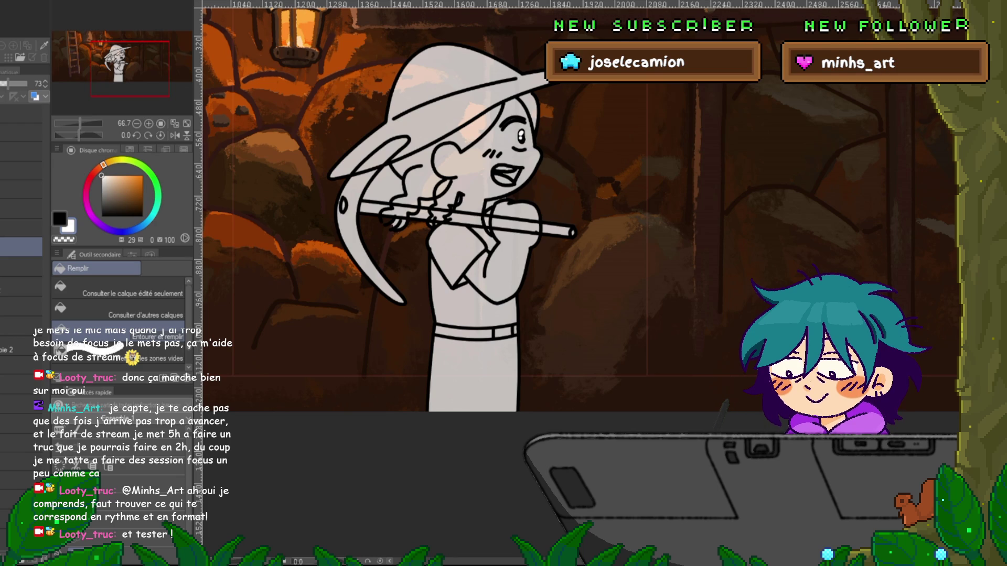
- On the fill layer, lasso the uncovered gaps around the girl's hands and fill them grey
left_click(21, 267)
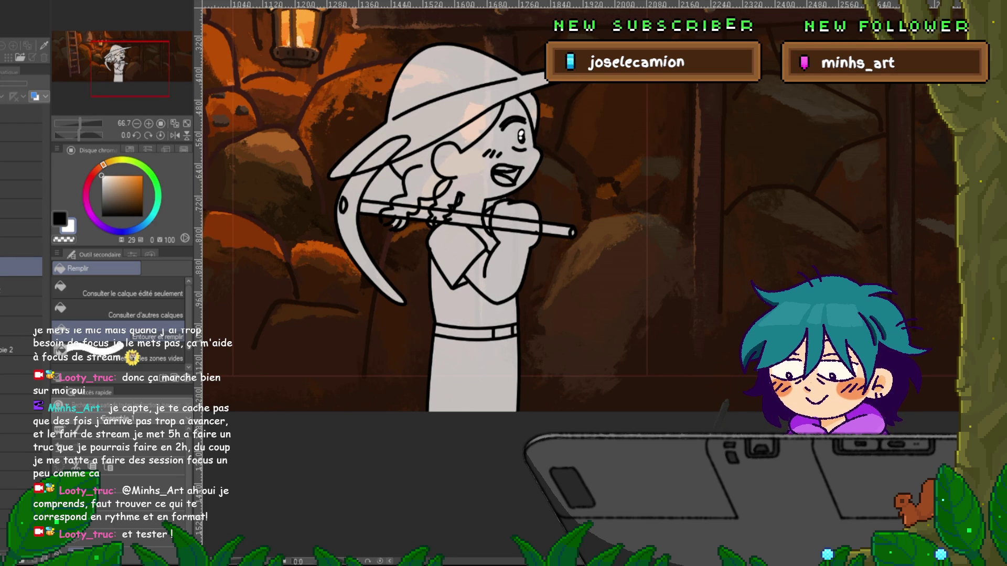
scroll(483, 220, "up", 3)
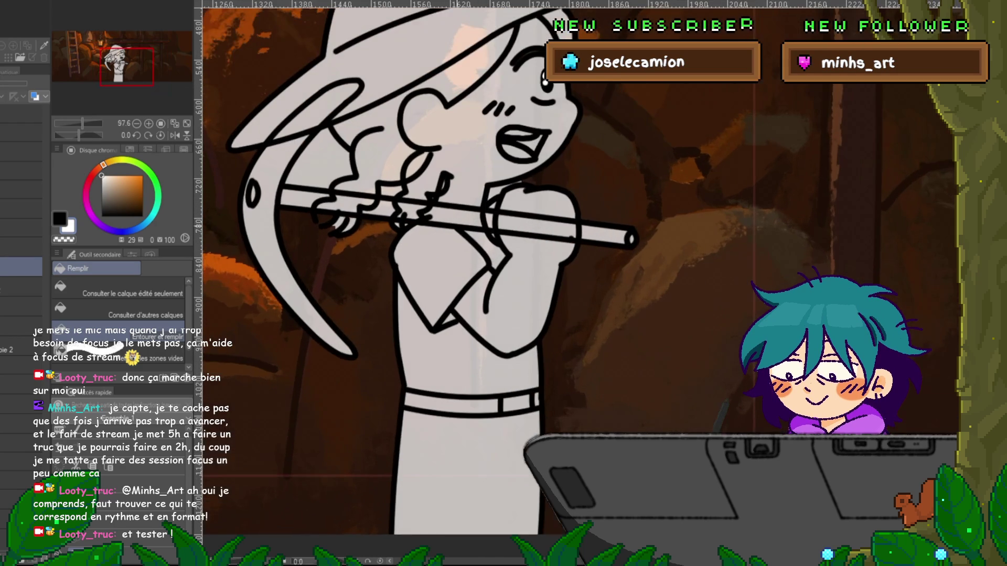
left_click(21, 247)
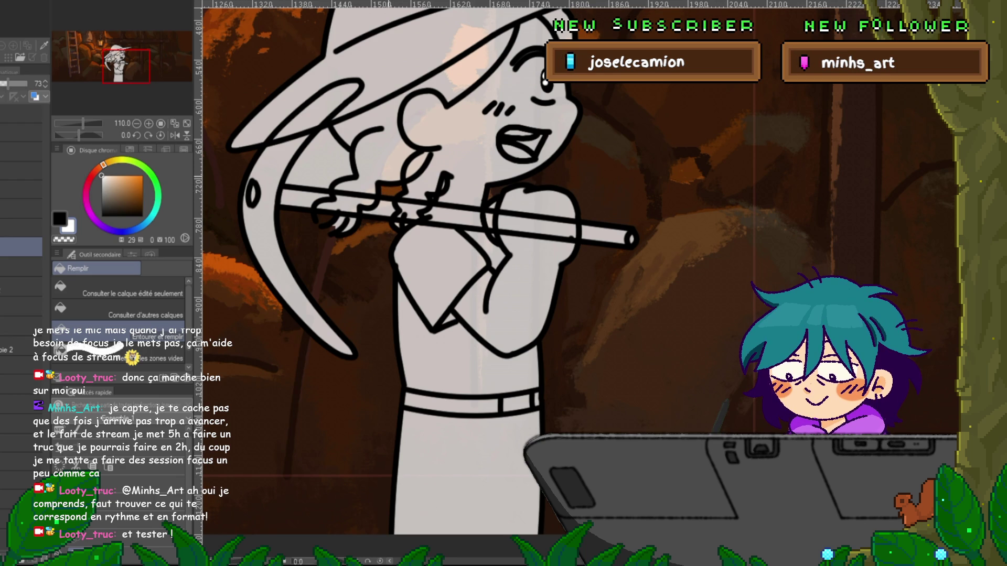
key("m")
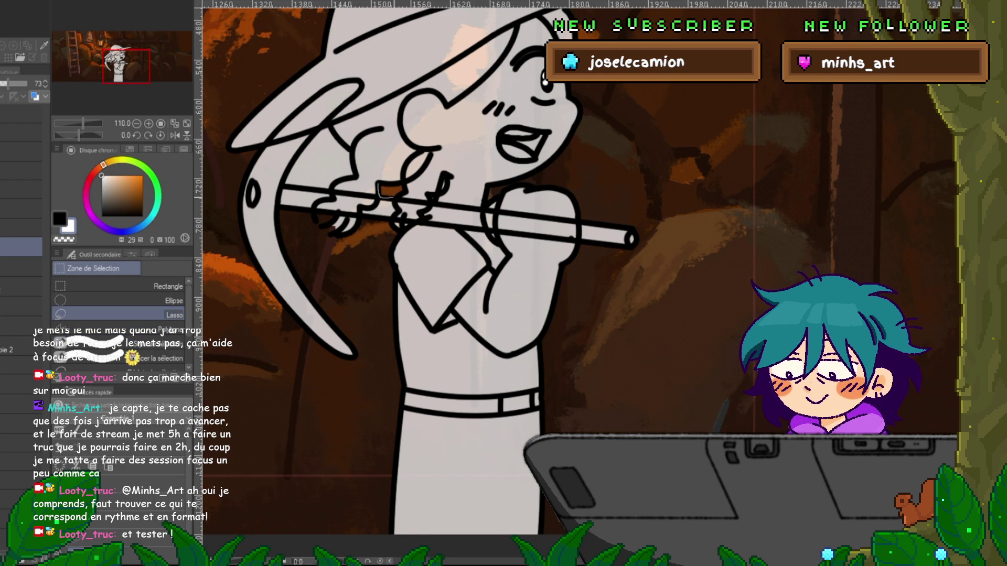
left_click_drag(377, 184, 378, 195)
key("ctrl+z")
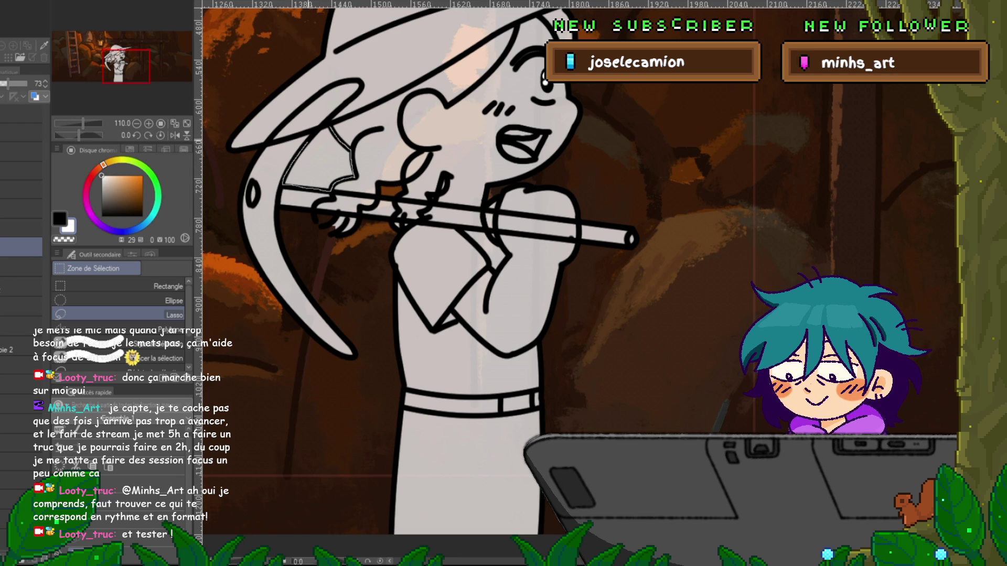
left_click_drag(300, 188, 325, 128)
key("ctrl+d")
mouse_move(472, 262)
left_mouse_down()
mouse_move(432, 300)
mouse_move(441, 341)
left_mouse_up()
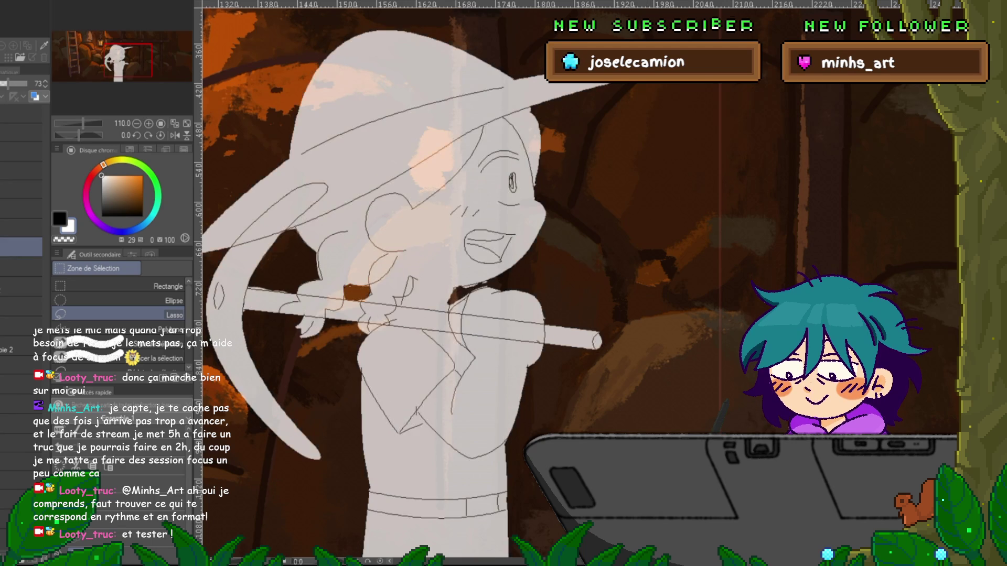
- Use the Control Point tool in Delete mode on the Copie 2 lineart to rejoin the torso's left outline
left_click(21, 229)
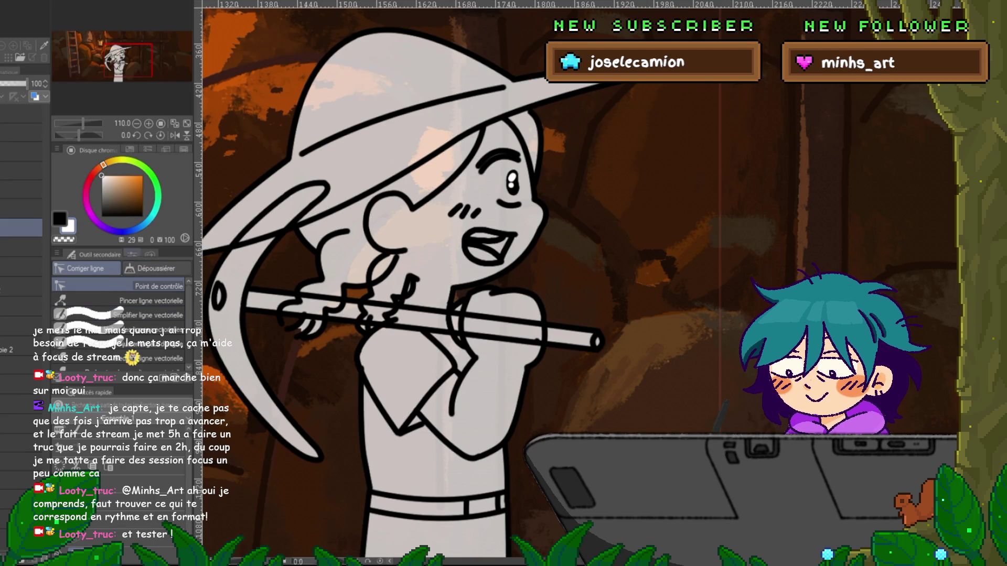
key("y")
left_click(65, 314)
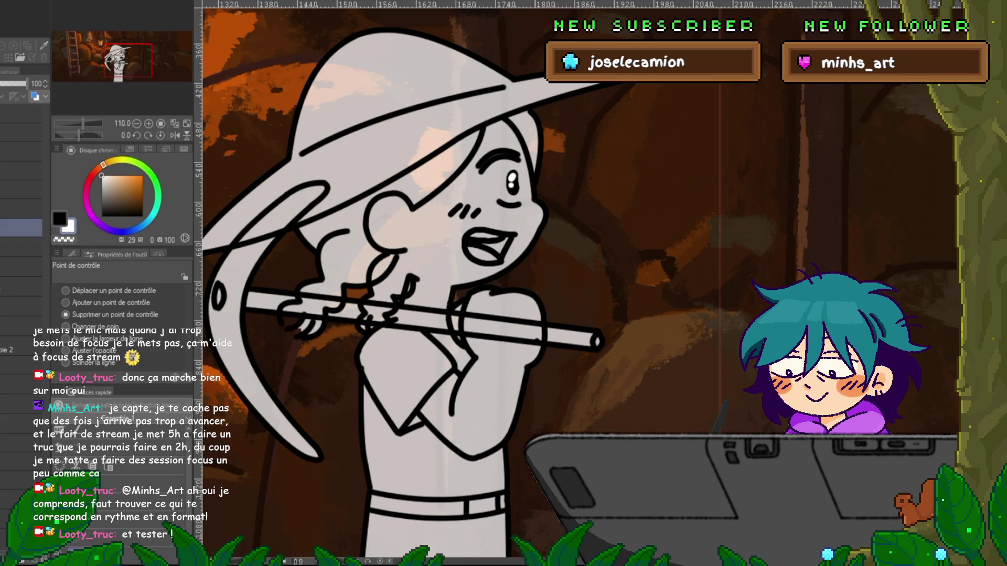
left_click(537, 341, "ctrl+shift")
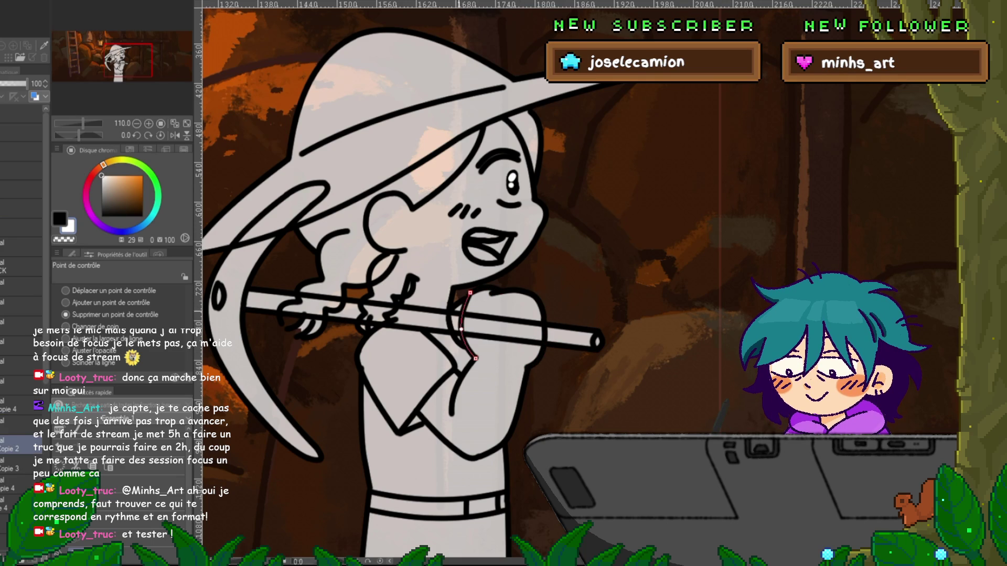
left_click_drag(472, 284, 490, 243)
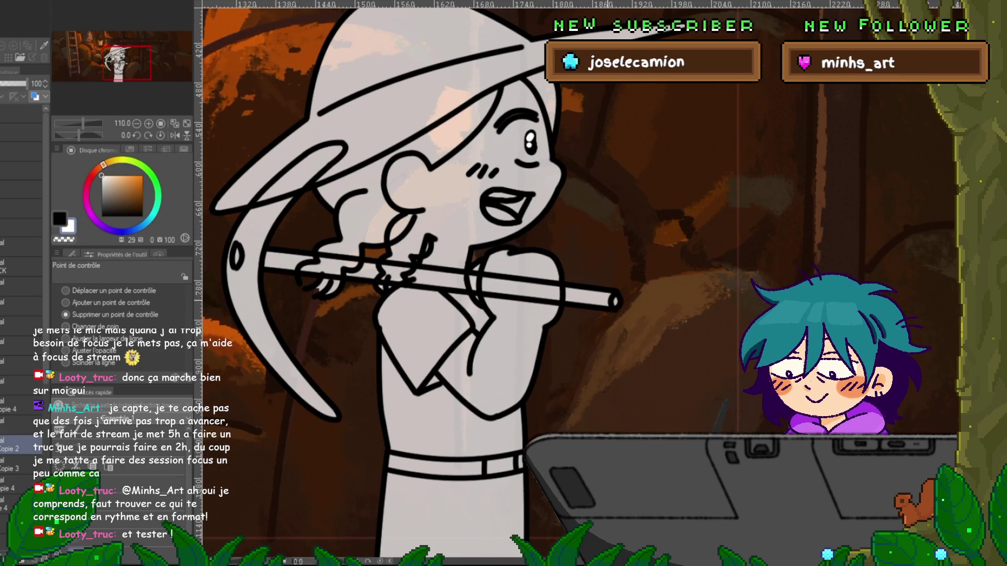
left_click(21, 501)
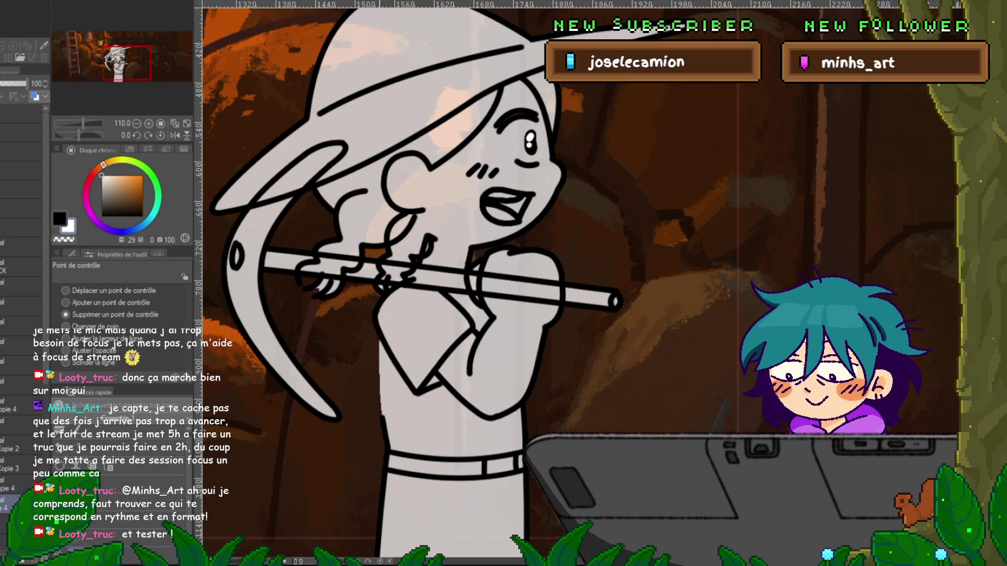
key("ctrl+z")
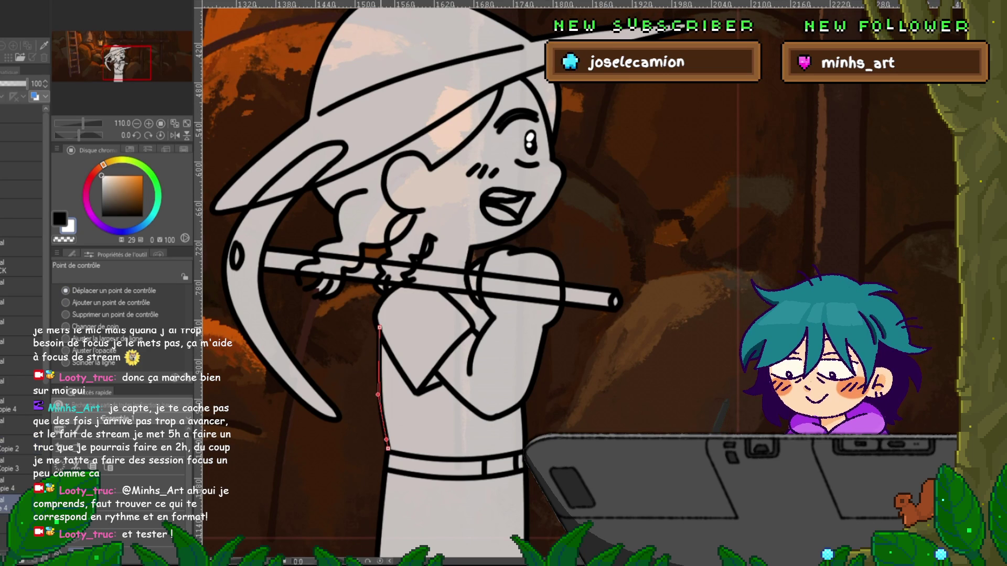
scroll(462, 283, "down", 2)
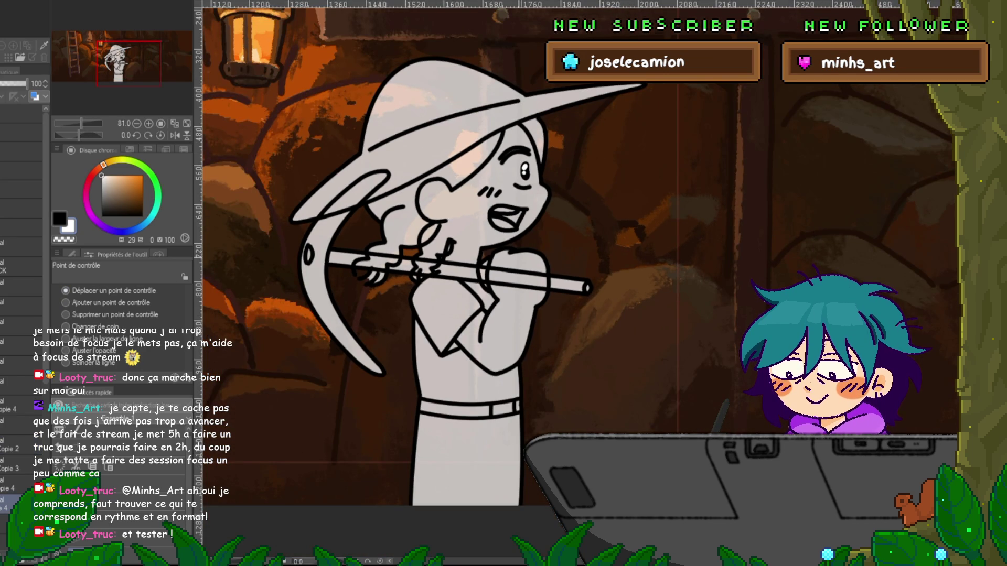
- Zoom out, then transform the character layers leftward beside the ladder and confirm
scroll(525, 252, "down", 1)
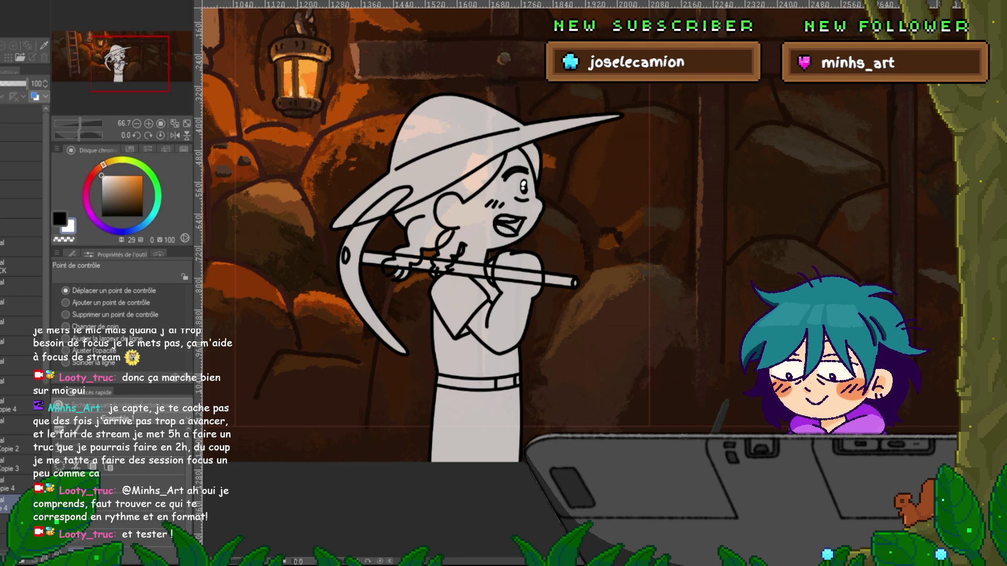
scroll(577, 236, "down", 2)
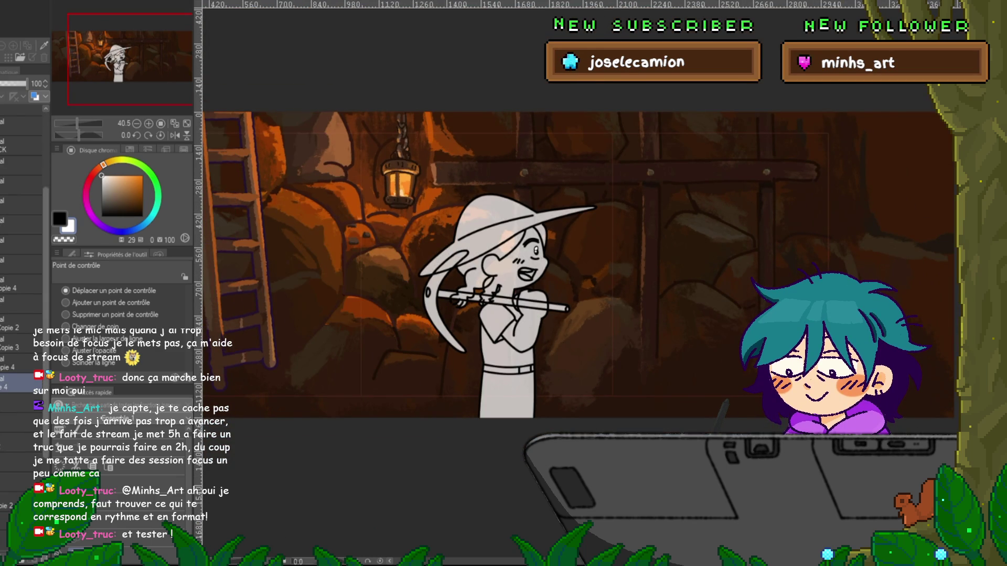
scroll(21, 315, "up", 3)
scroll(21, 230, "down", 3)
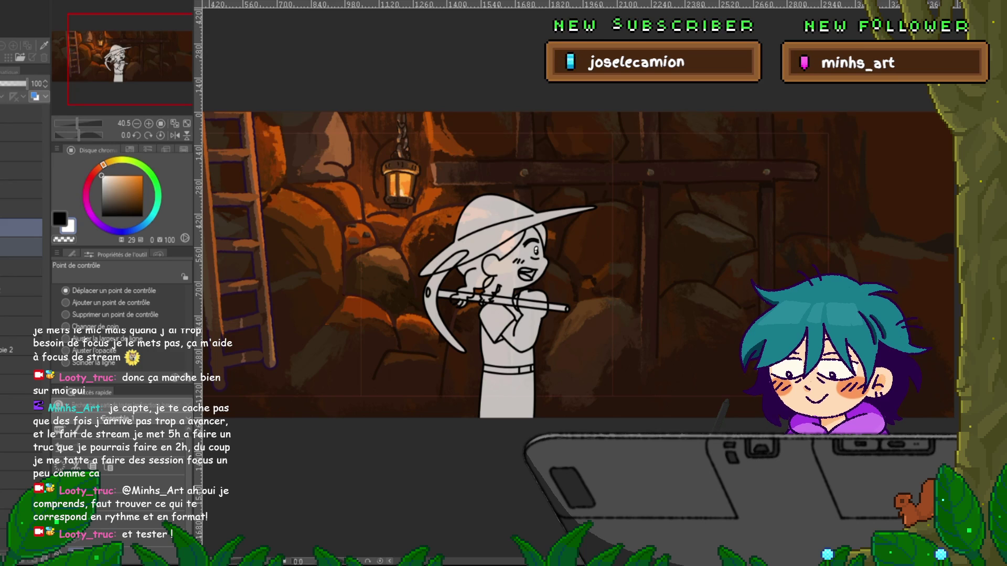
key("ctrl+t")
mouse_move(511, 307)
left_mouse_down()
mouse_move(363, 307)
mouse_move(371, 307)
left_mouse_up()
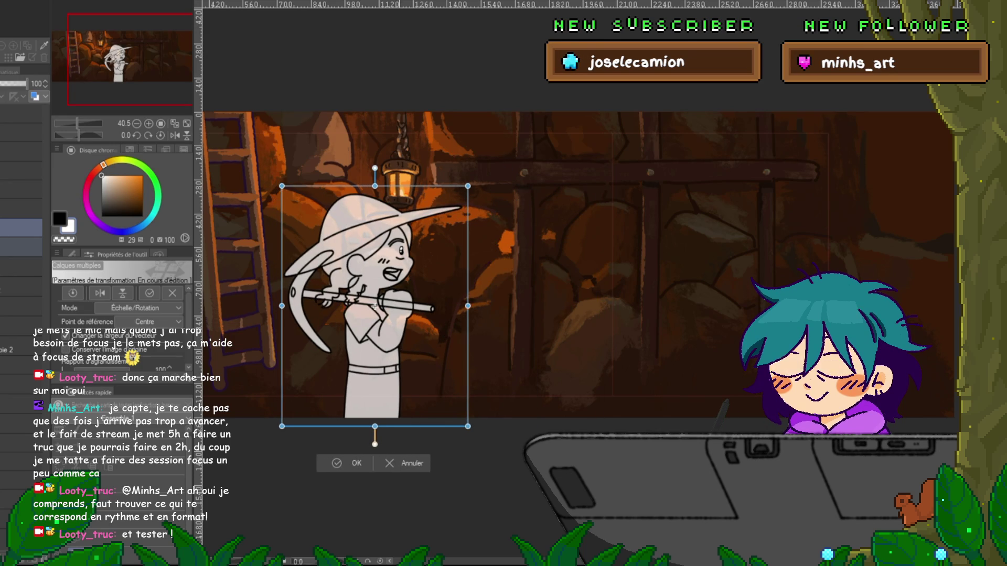
key("Return")
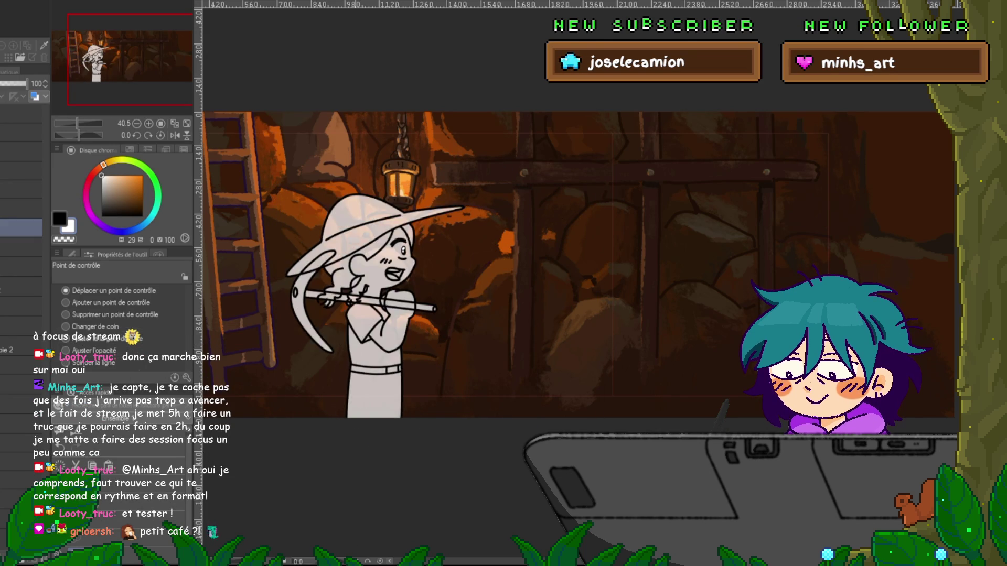
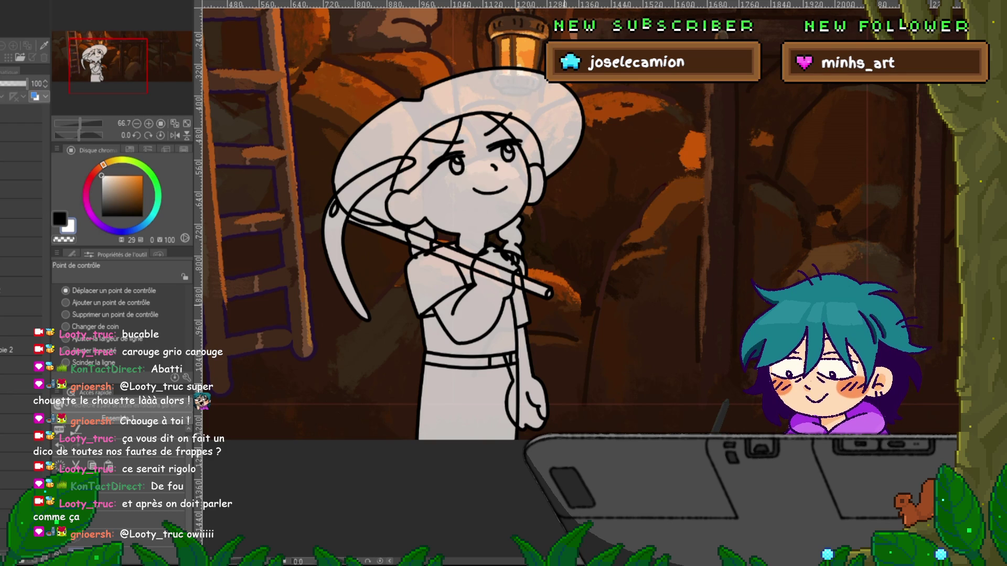
- Step to the closed-eyes flute frame and compare it against the hand-on-hat frame
key("Right")
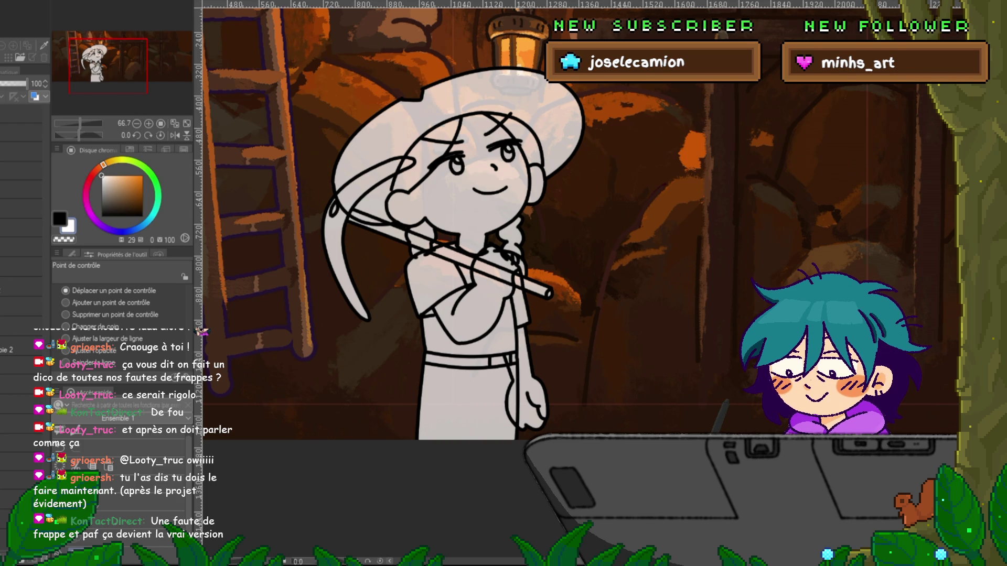
scroll(462, 220, "down", 1)
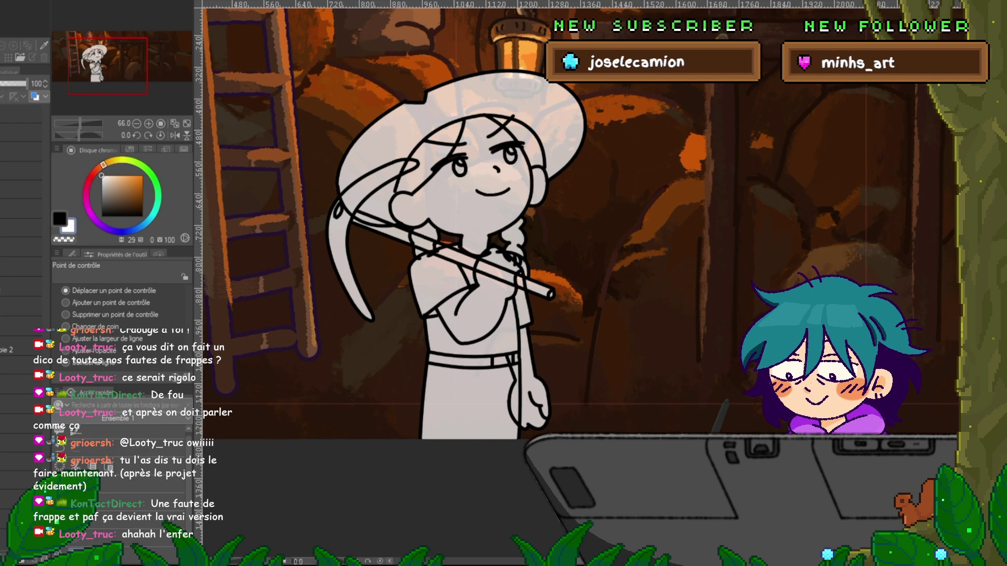
key("space")
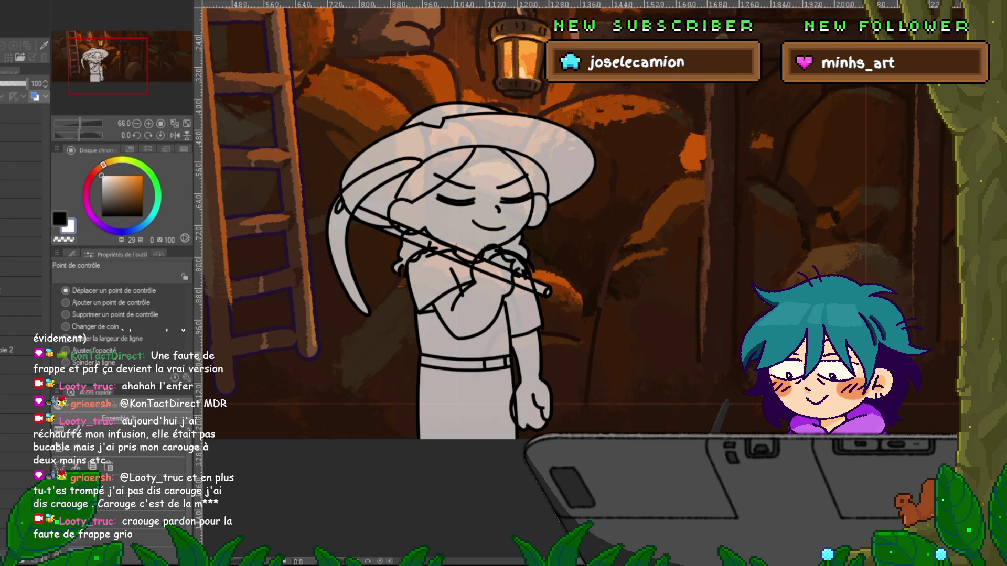
key("Left")
key("Right")
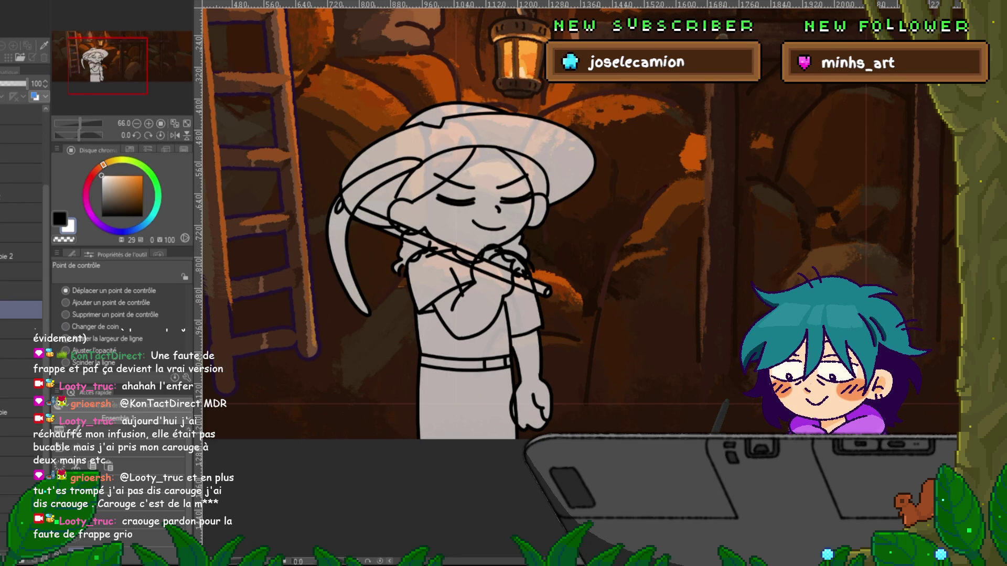
scroll(21, 236, "down", 5)
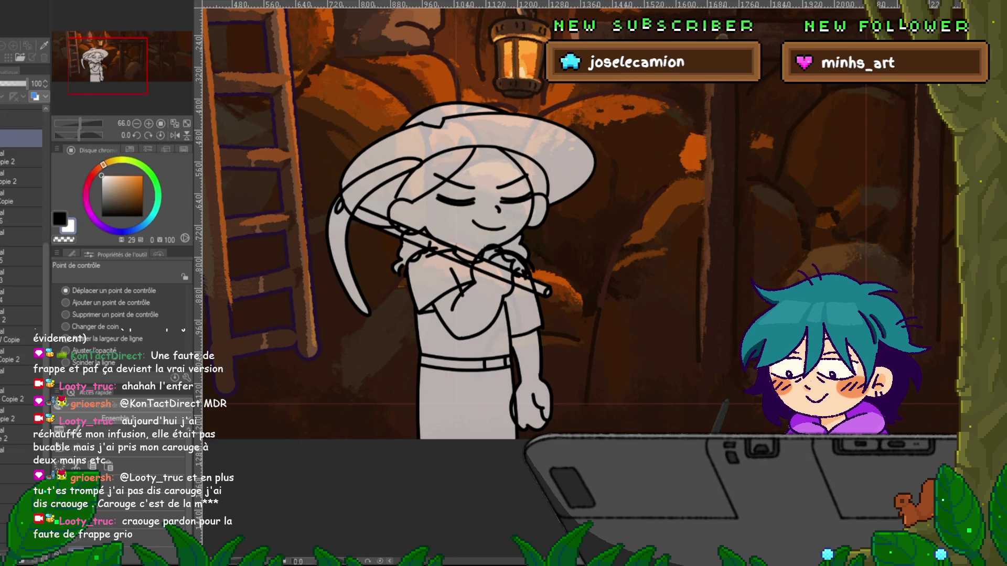
- On the BODY Copie 2 layer, mesh-warp the body and tilt the shoulder row clockwise
left_click(21, 435)
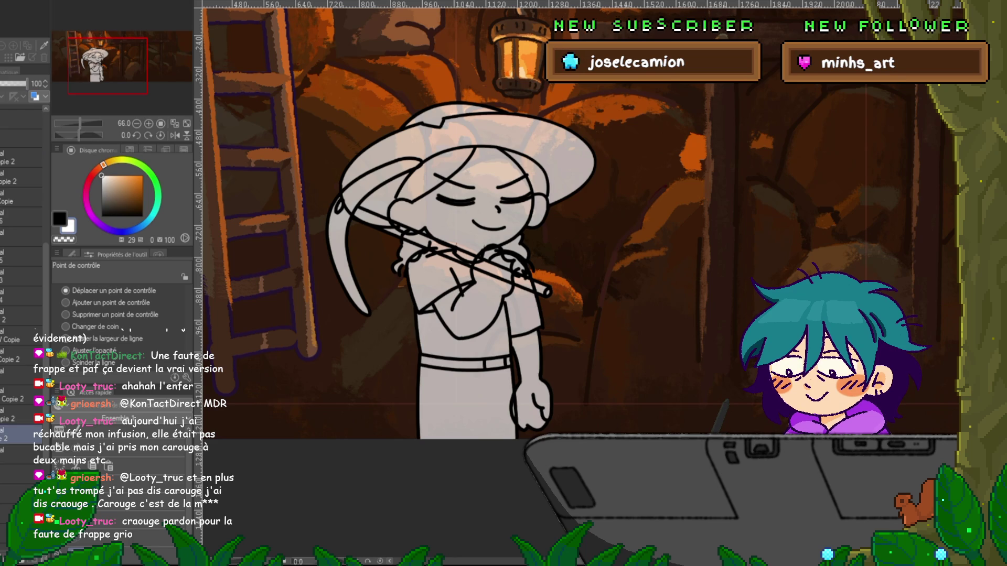
key("ctrl+t")
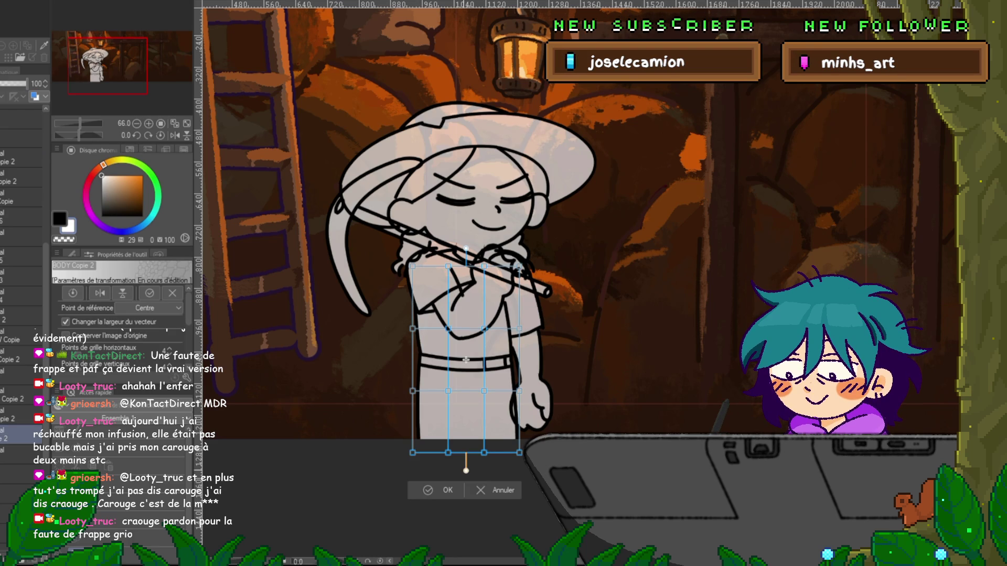
key("Return")
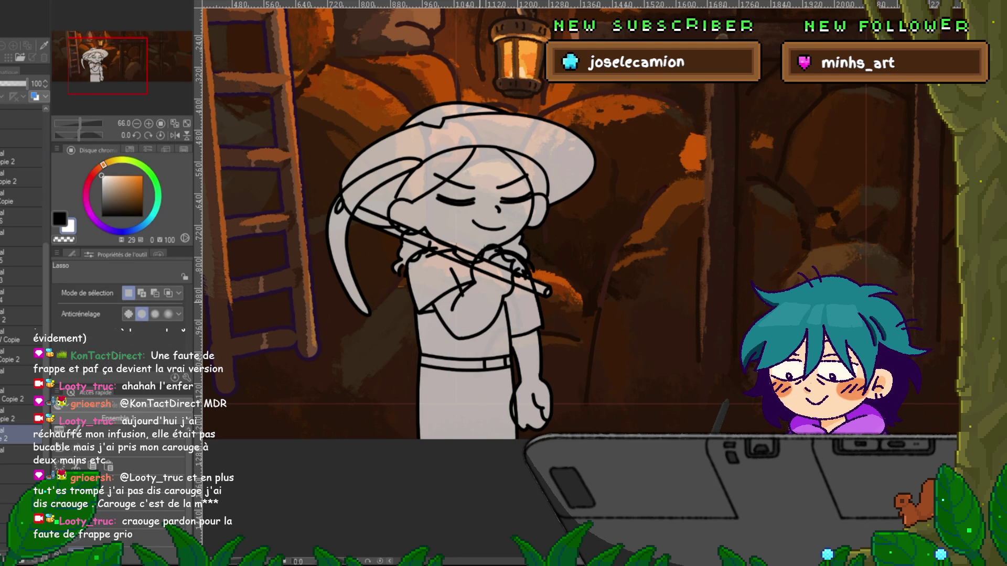
mouse_move(400, 296)
left_mouse_down()
mouse_move(519, 300)
mouse_move(535, 408)
mouse_move(391, 412)
mouse_move(400, 299)
left_mouse_up()
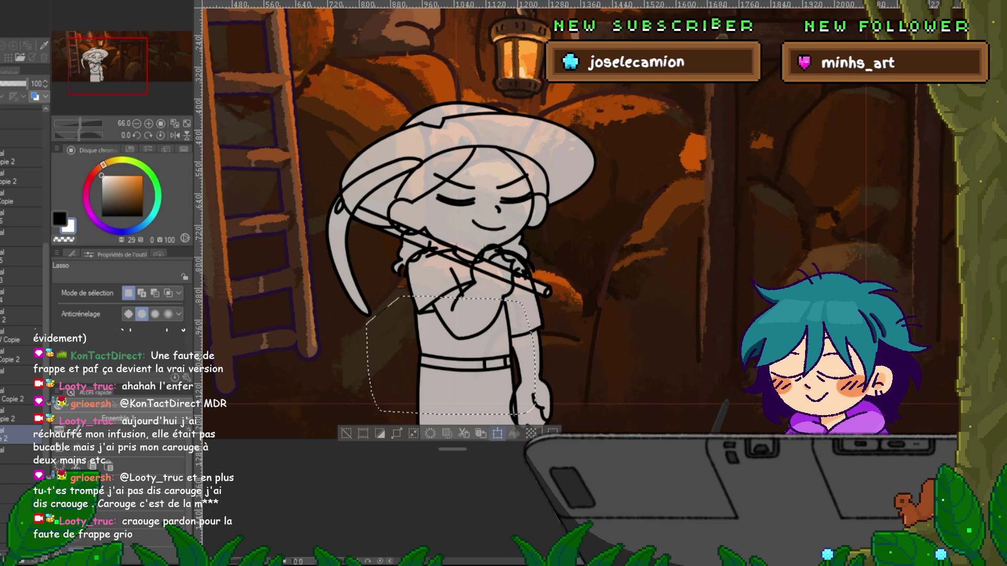
key("ctrl+d")
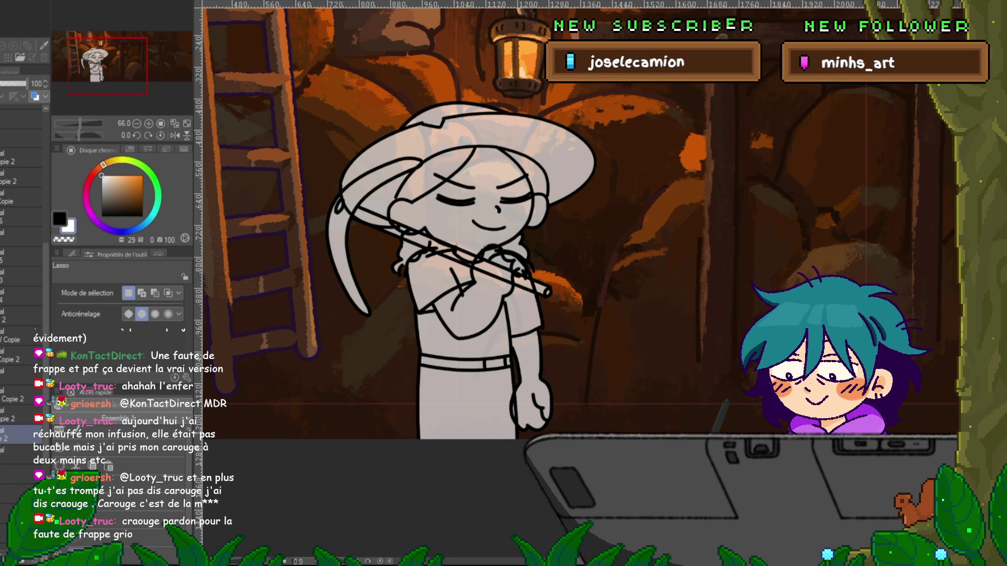
key("ctrl+shift+t")
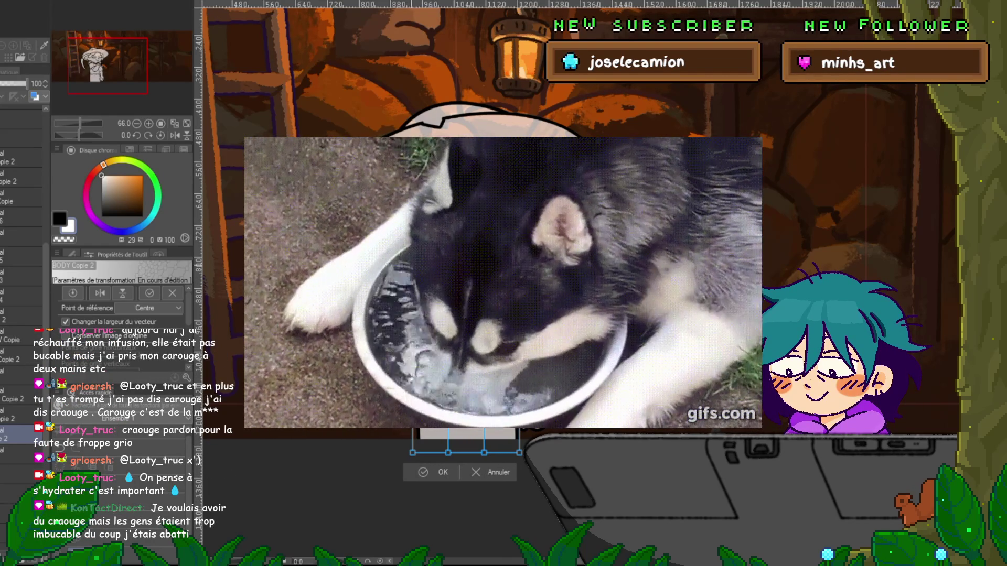
left_click_drag(466, 249, 475, 248)
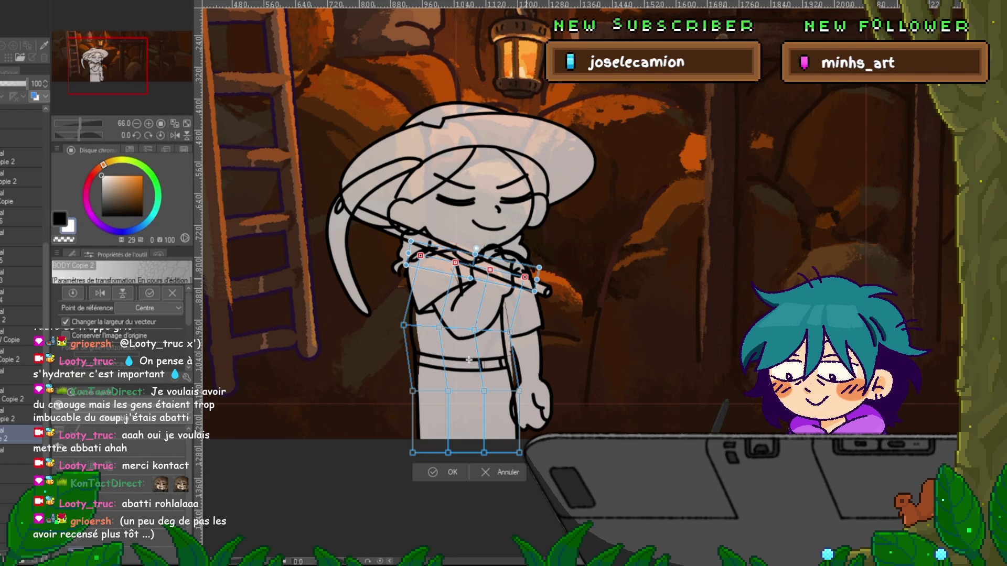
- Select the whole waist row of warp points, tilt it counter-clockwise, and commit the mesh warp
key("Escape")
left_click(519, 391)
left_click_drag(438, 384, 525, 398)
left_click(413, 391, "shift")
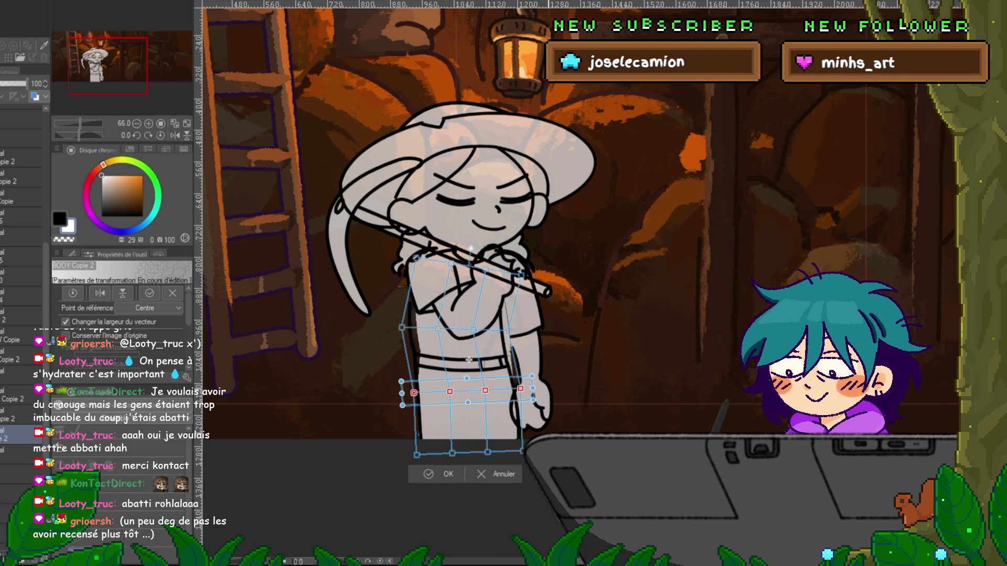
left_click_drag(540, 393, 536, 382)
key("Return")
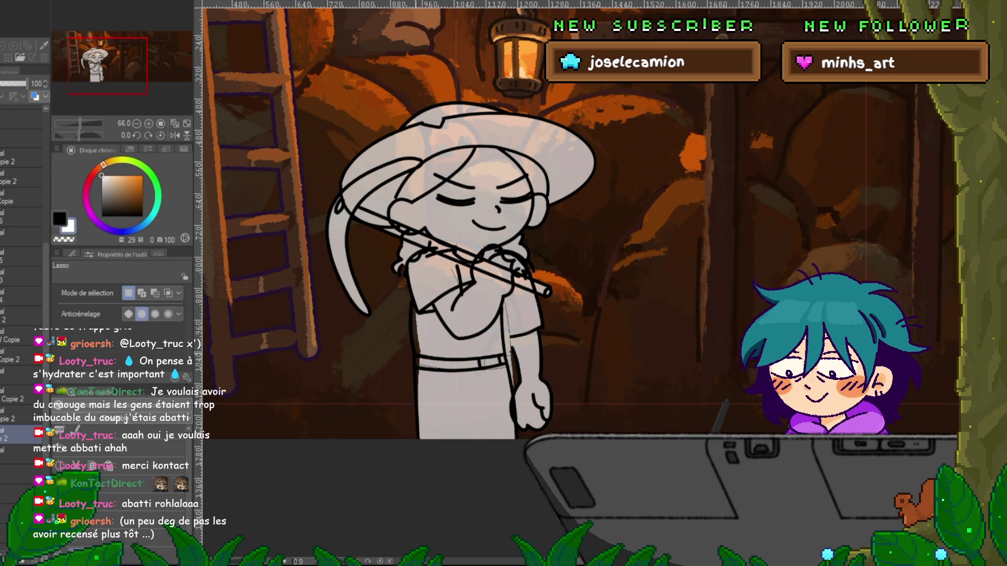
- Flip repeatedly between the warped flute frame and the hand-on-hat frame to compare
key("ctrl+z")
key("ctrl+y")
key("ctrl+z")
key("ctrl+y")
key("ctrl+z")
key("ctrl+y")
key("ctrl+z")
key("ctrl+y")
- Zoom in on the upper body, select the semi-transparent layer below, and lasso the belt and hip area
scroll(508, 362, "up", 1)
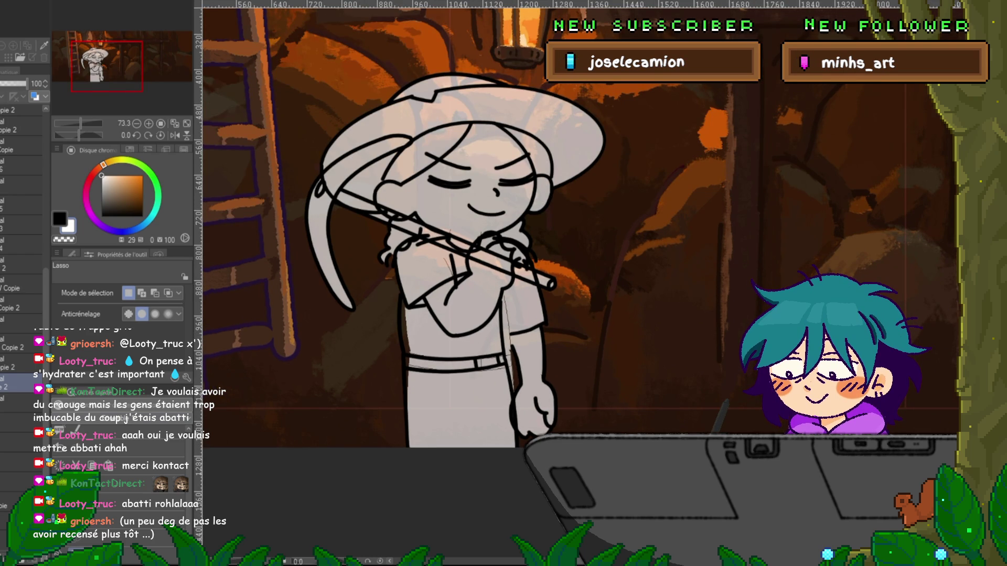
scroll(480, 334, "up", 2)
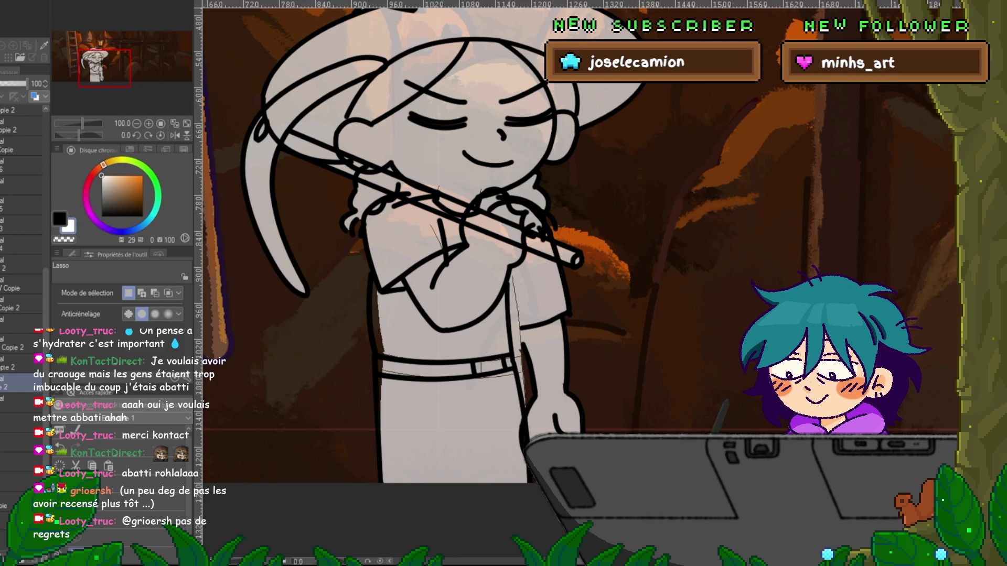
left_click(21, 422)
mouse_move(369, 273)
left_mouse_down()
mouse_move(374, 380)
mouse_move(420, 349)
mouse_move(383, 220)
left_mouse_up()
key("ctrl+d")
scroll(425, 241, "right", 2)
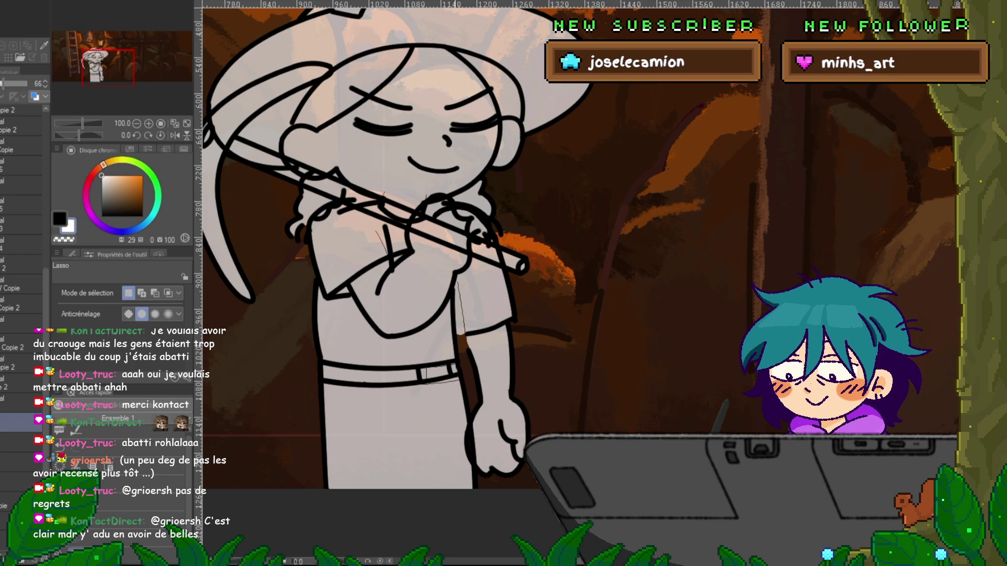
left_click_drag(459, 390, 398, 342)
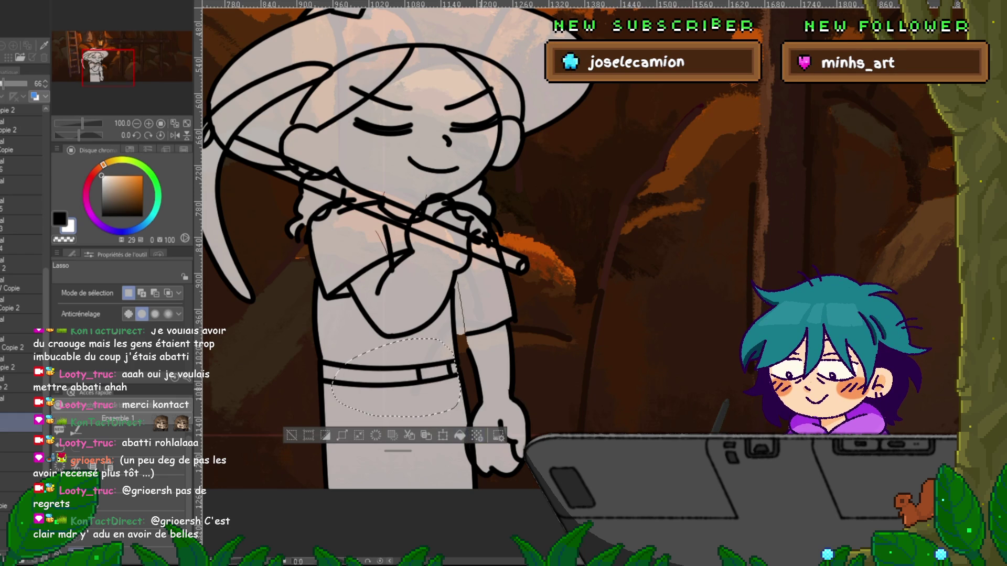
- With the Control Point tool, reshape the sleeve curve and delete the stray line along the arm
key("ctrl+d")
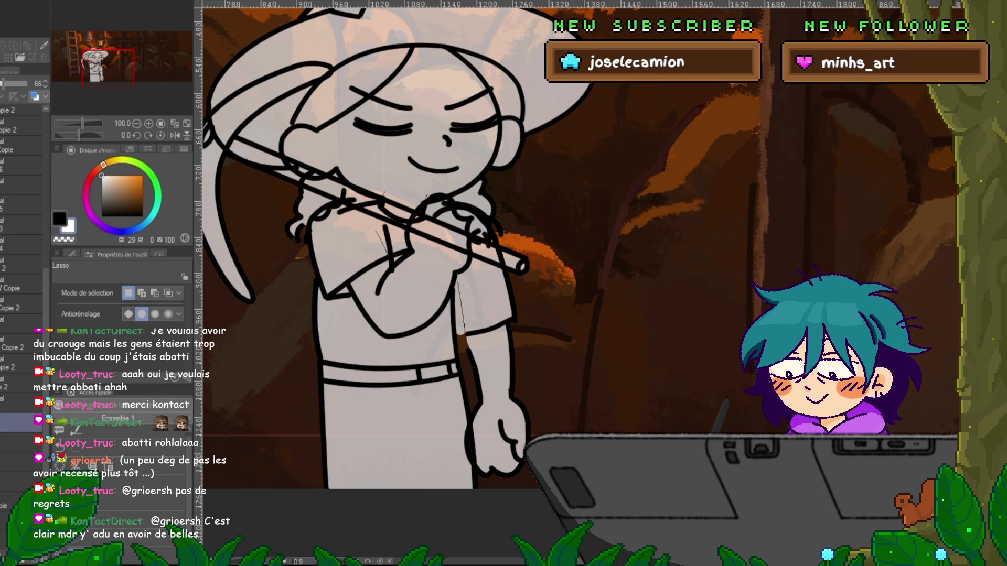
key("y")
left_click(21, 344)
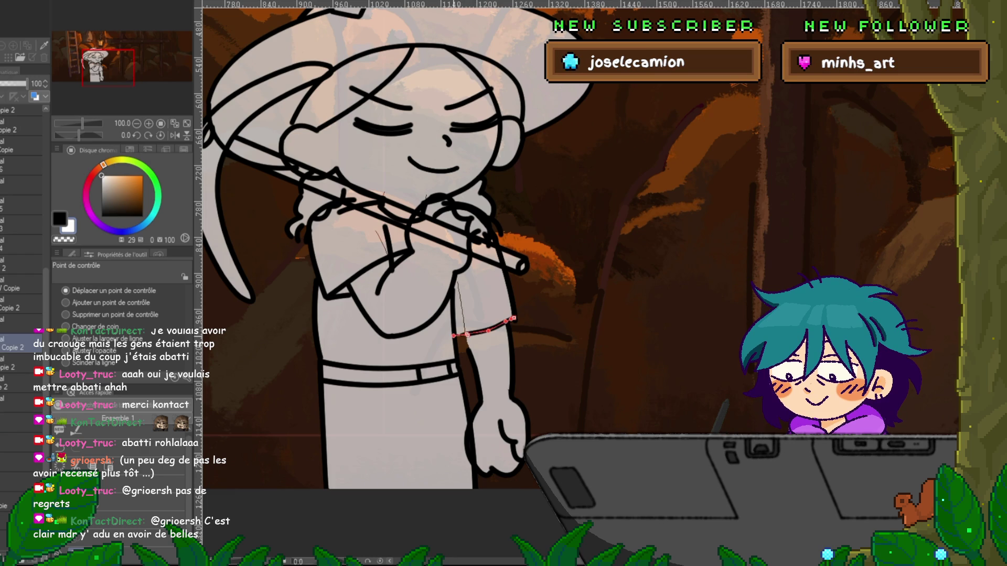
mouse_move(467, 334)
left_mouse_down()
mouse_move(484, 331)
mouse_move(476, 334)
left_mouse_up()
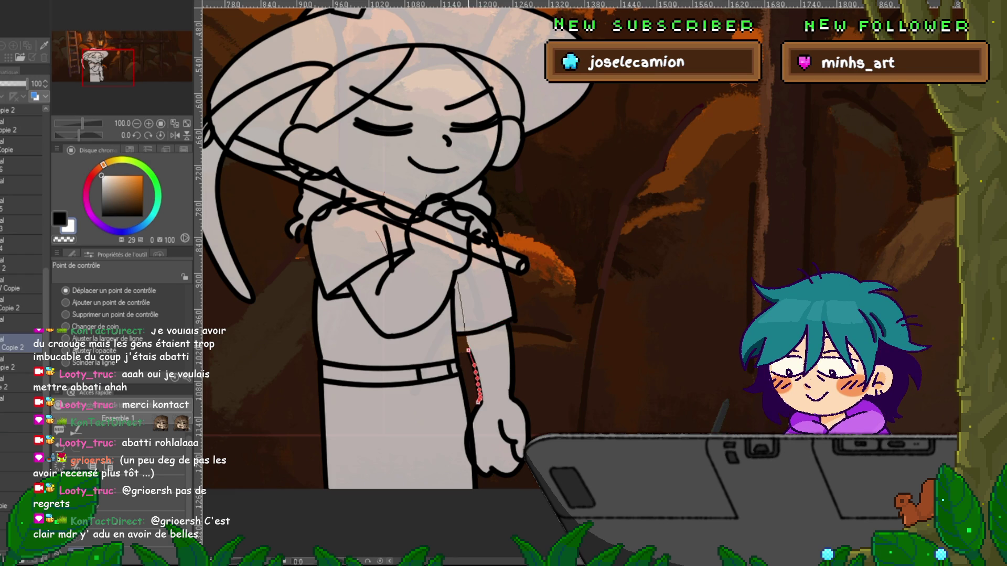
key("Delete")
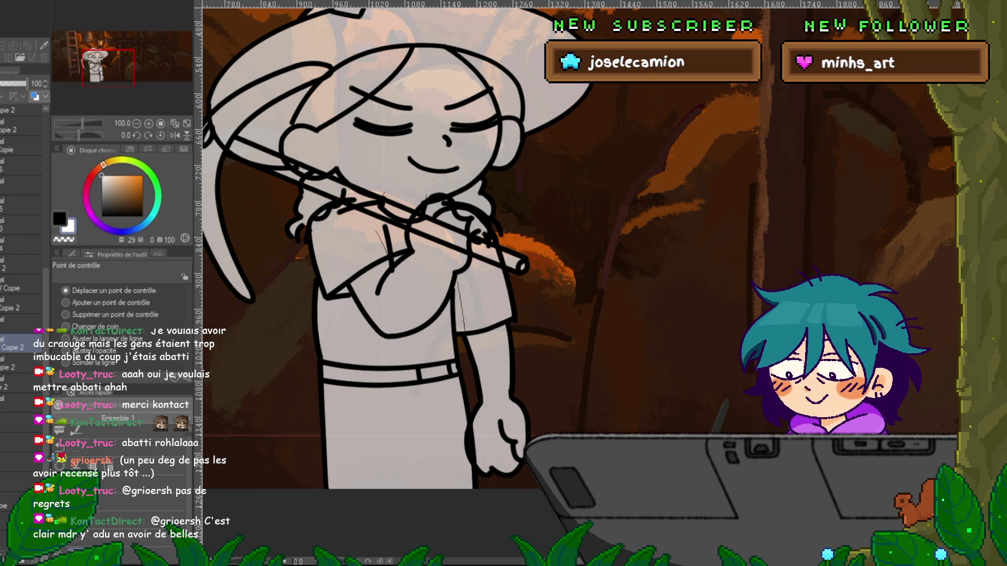
- With the pen and the semi-transparent lower layer active, compare closed- and open-eyes frames, ending on the open-eyes pose
key("p")
left_click(21, 422)
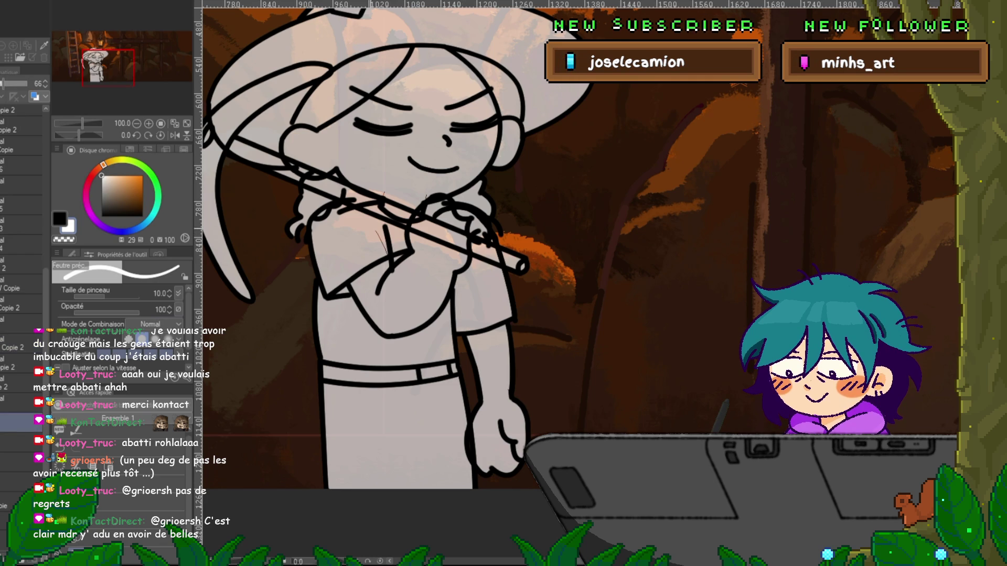
key("alt+bracketleft")
key("alt+bracketright")
key("alt+bracketleft")
key("alt+bracketright")
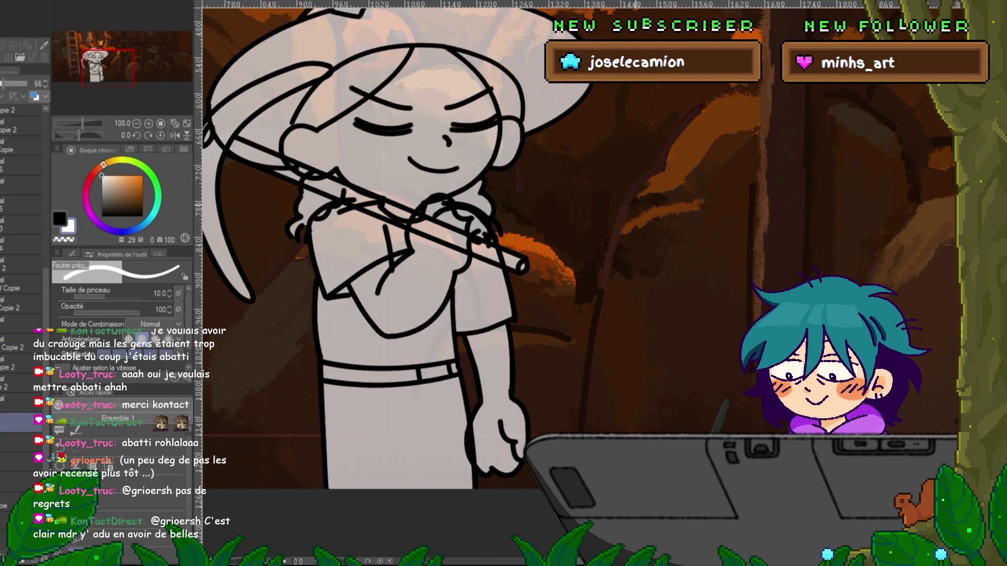
key("alt+bracketleft")
key("alt+bracketright")
key("alt+bracketleft")
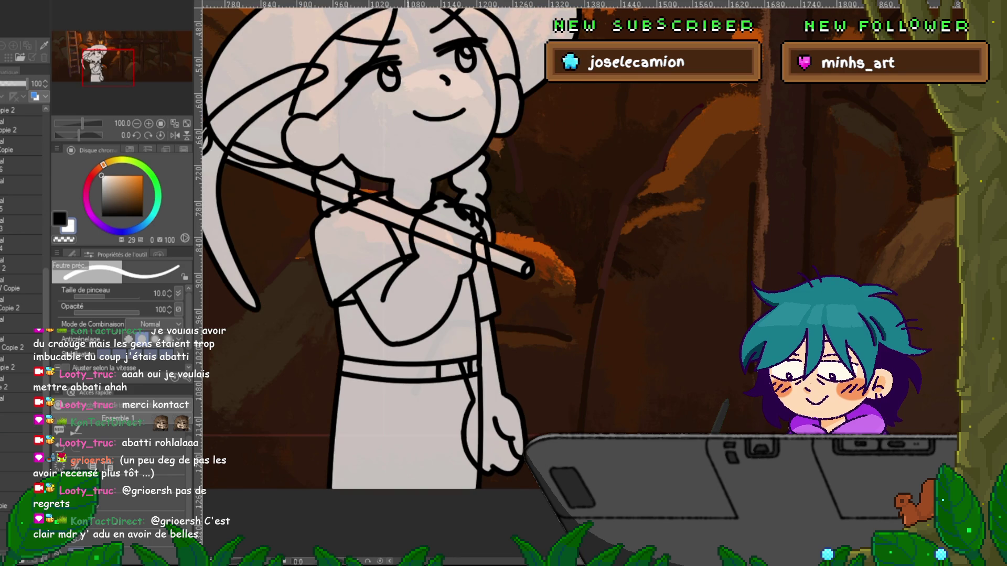
key("alt+bracketright")
key("alt+bracketright")
key("alt+bracketright")
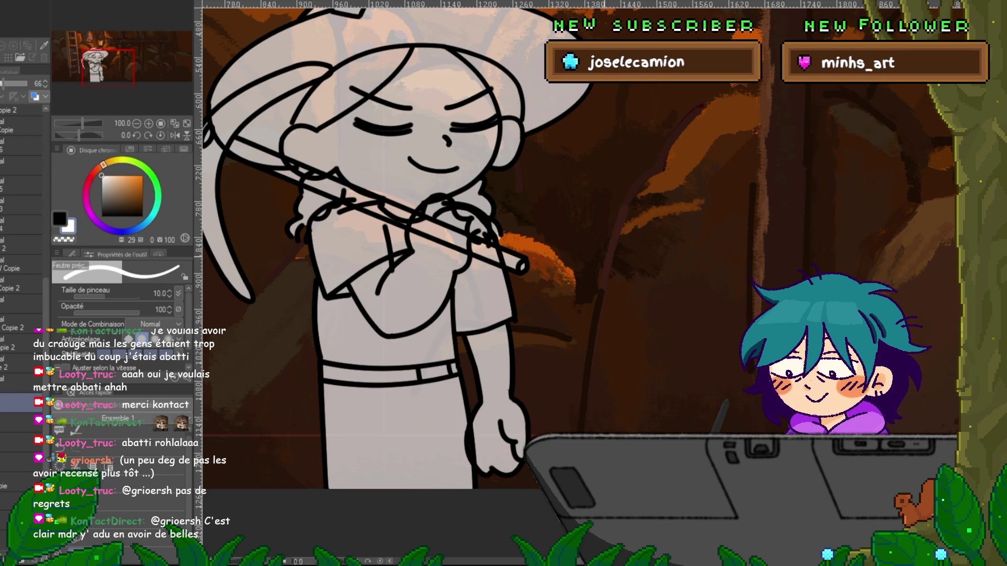
key("space")
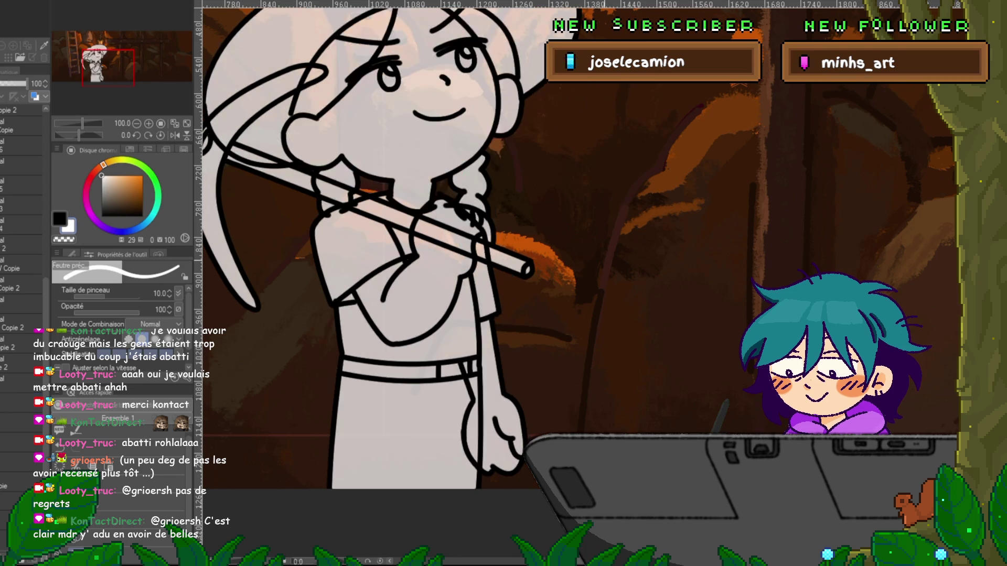